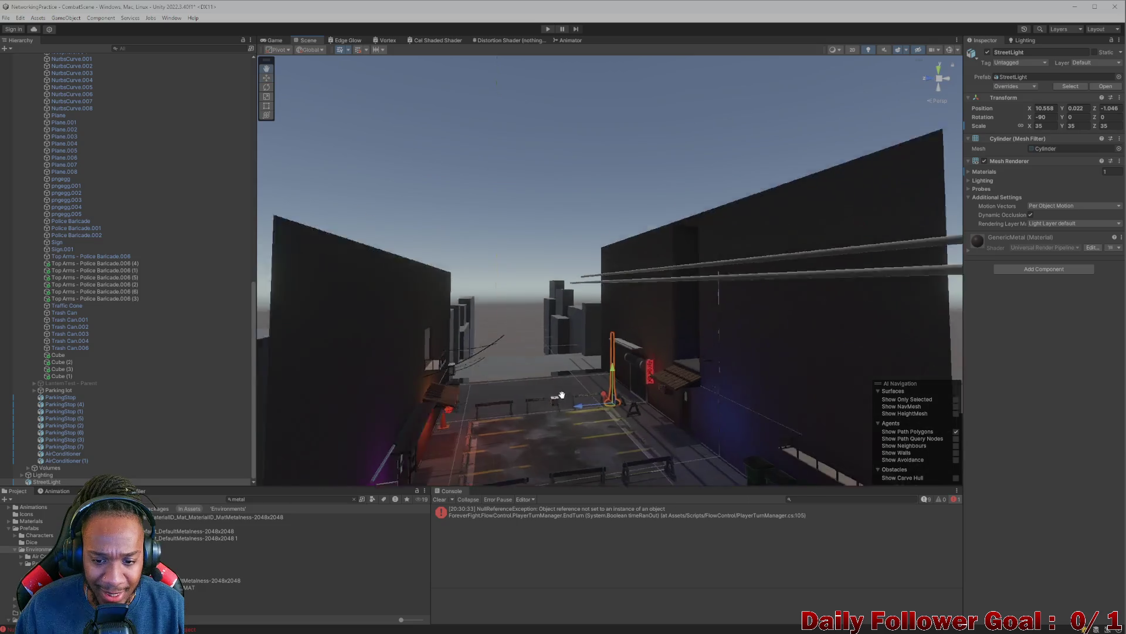
- Search the Project for 'lobby' and load the Lobby scene, answering the unsaved-changes prompt
click(372, 272)
drag(653, 424, 401, 371)
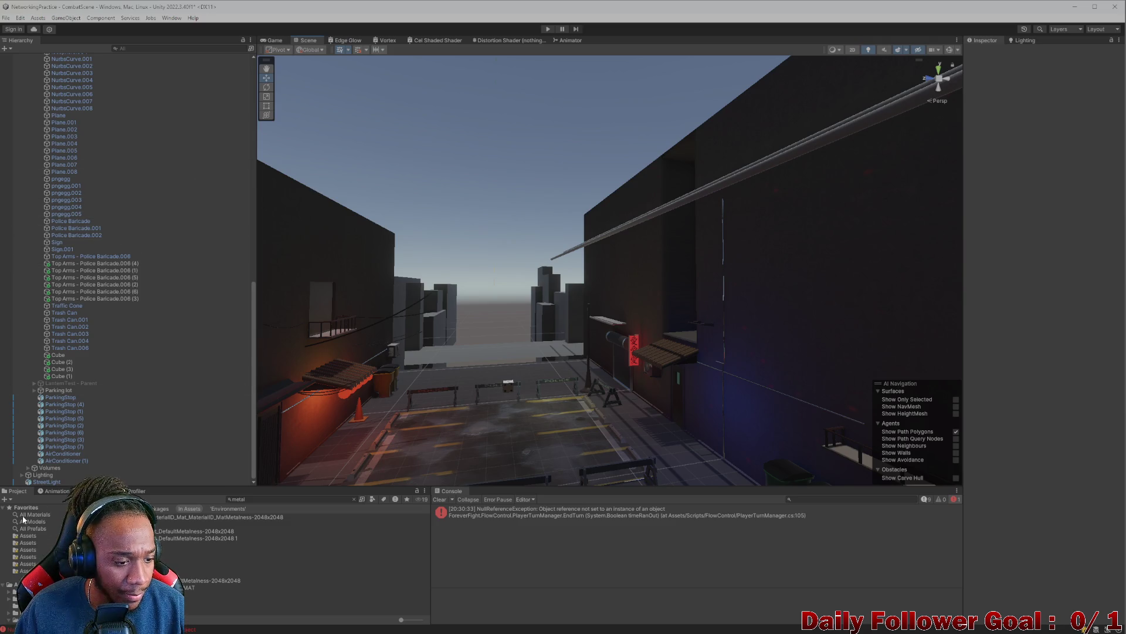
click(308, 502)
key(BackSpace)
key(BackSpace)
key(BackSpace)
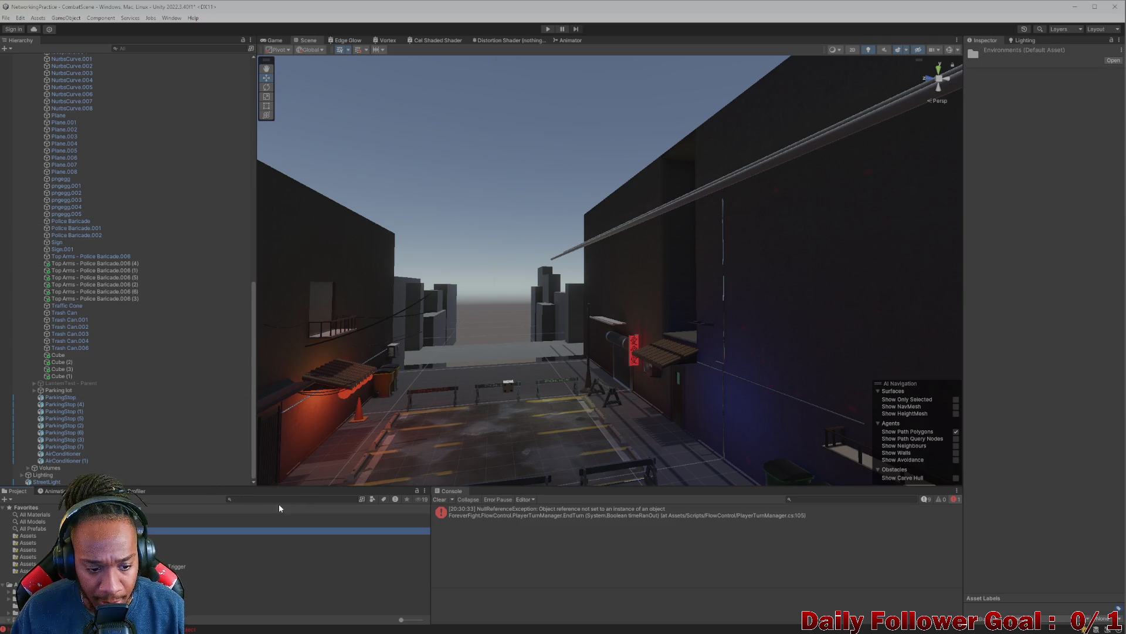
text(totalu)
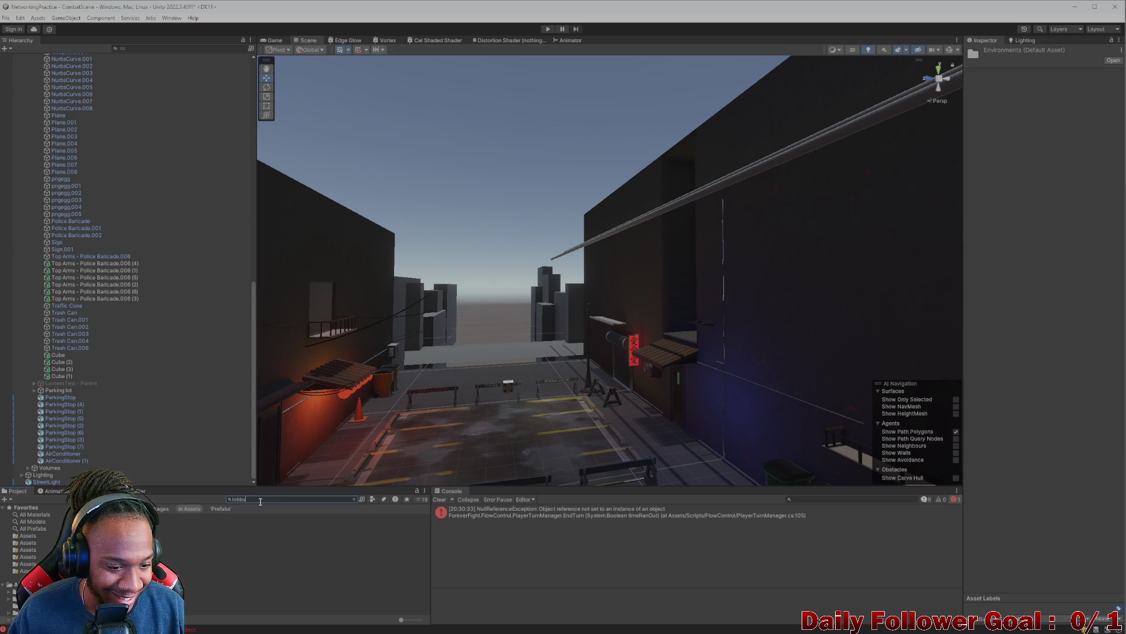
key(Down)
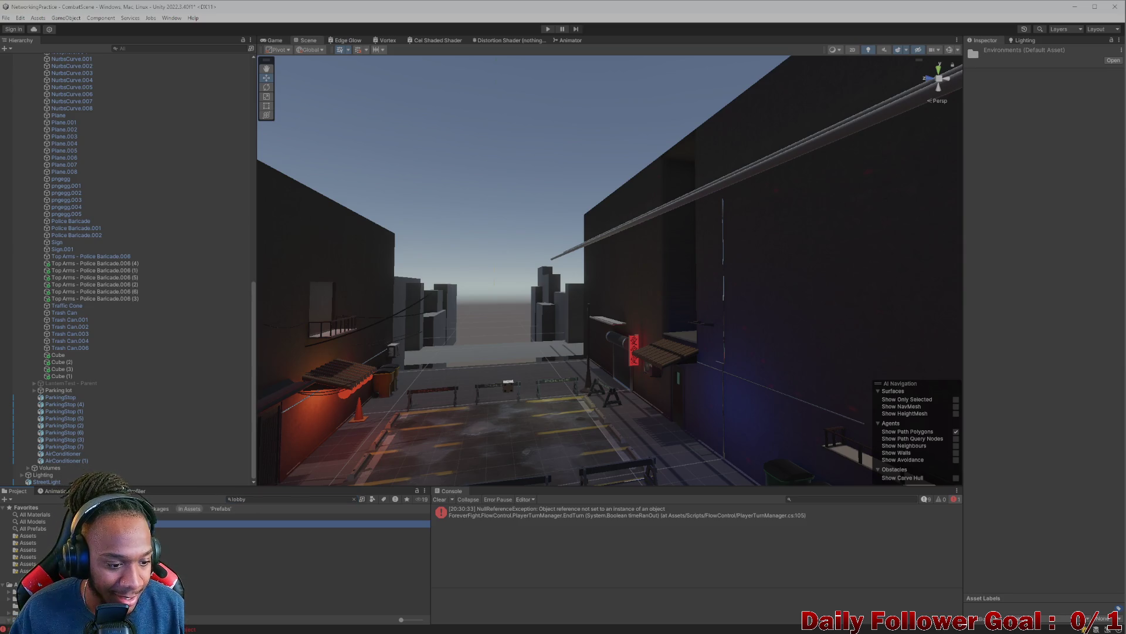
key(Return)
click(552, 340)
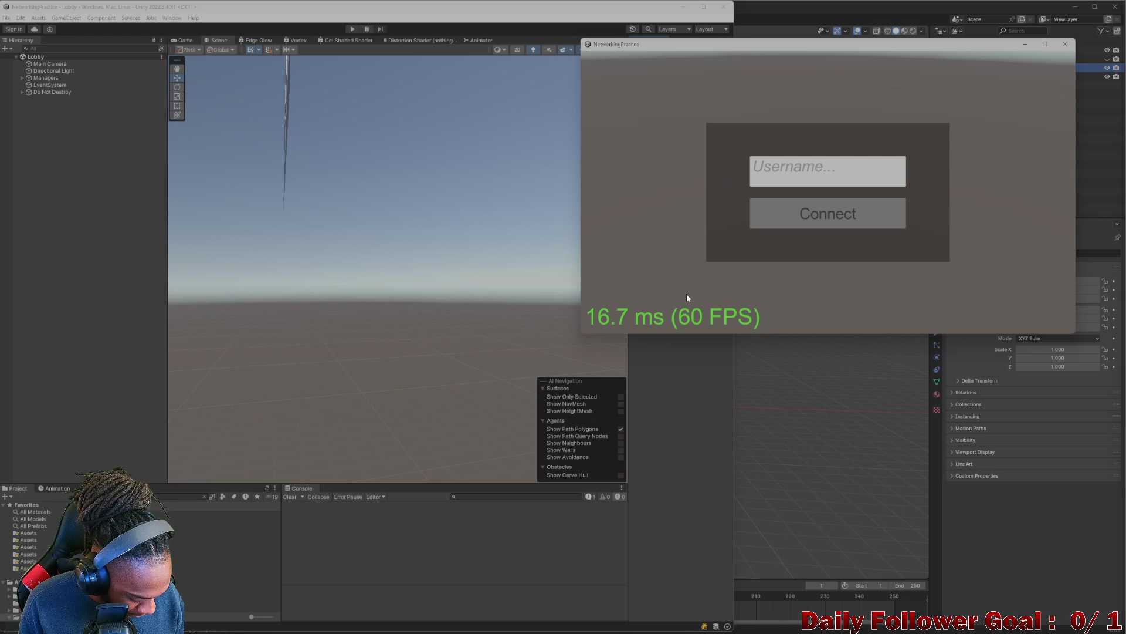
- Maximize Visual Studio and start debugging the GameServer project
key(alt+Tab)
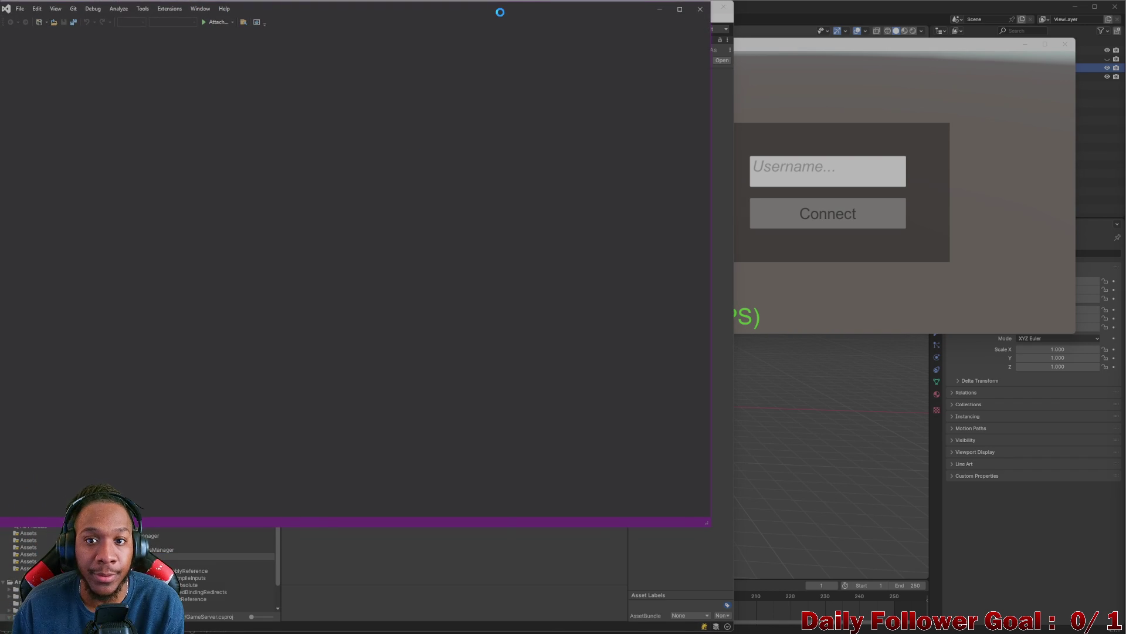
mouse_move(513, 75)
mouse_down()
mouse_move(726, 9)
mouse_move(663, 10)
mouse_move(733, 23)
mouse_up()
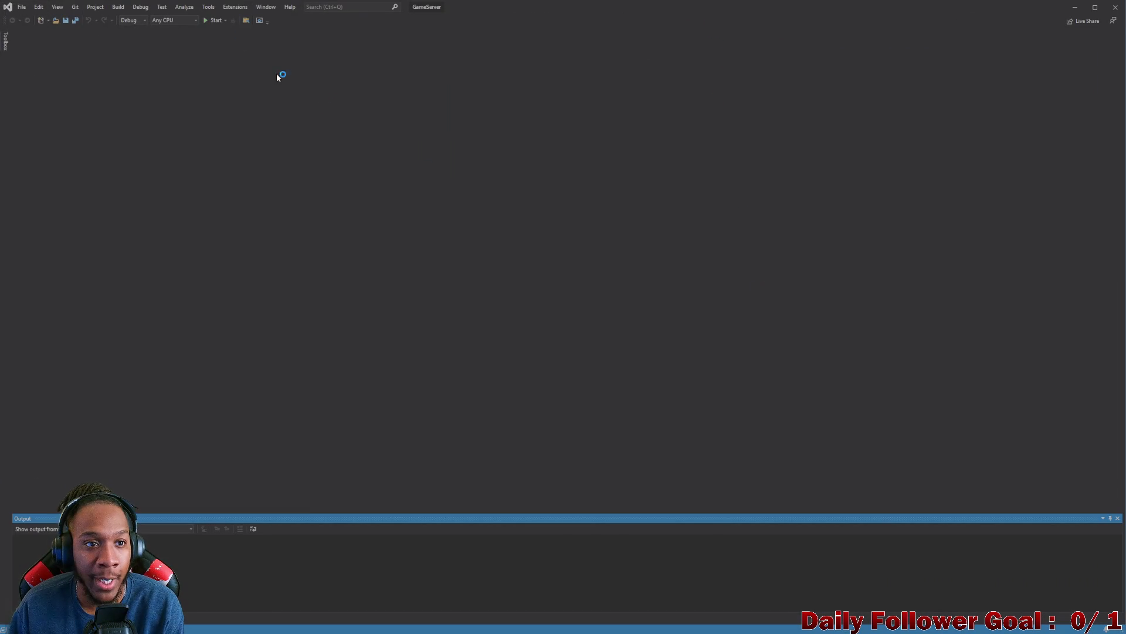
click(214, 22)
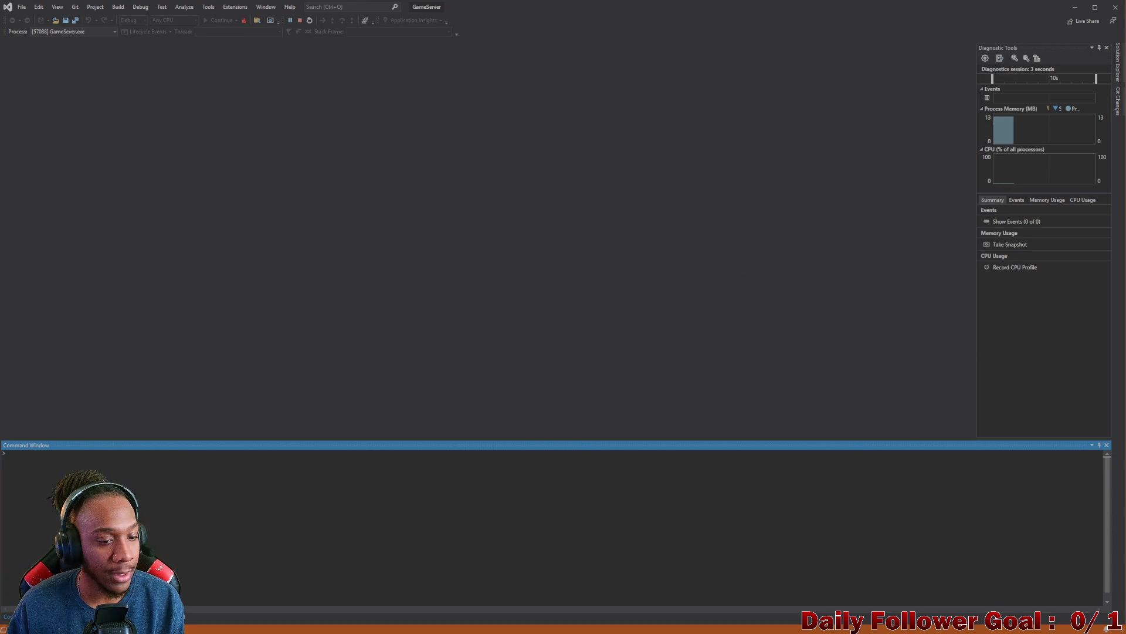
- Enter Play mode in the Unity editor and move the standalone game window to the top right
mouse_move(671, 626)
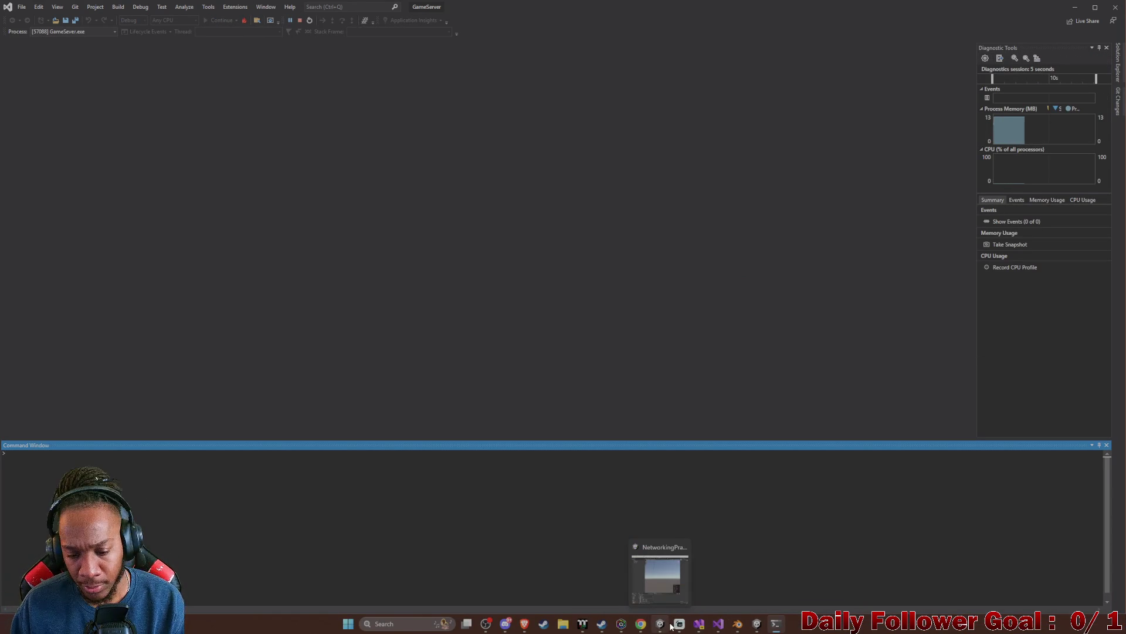
click(656, 627)
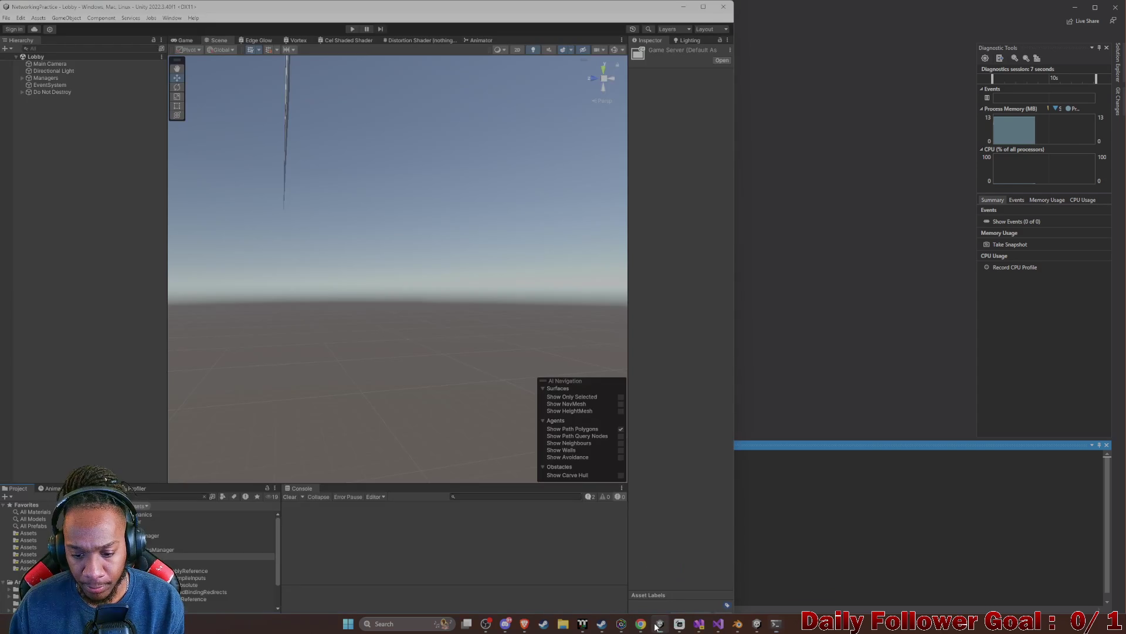
click(757, 628)
click(352, 29)
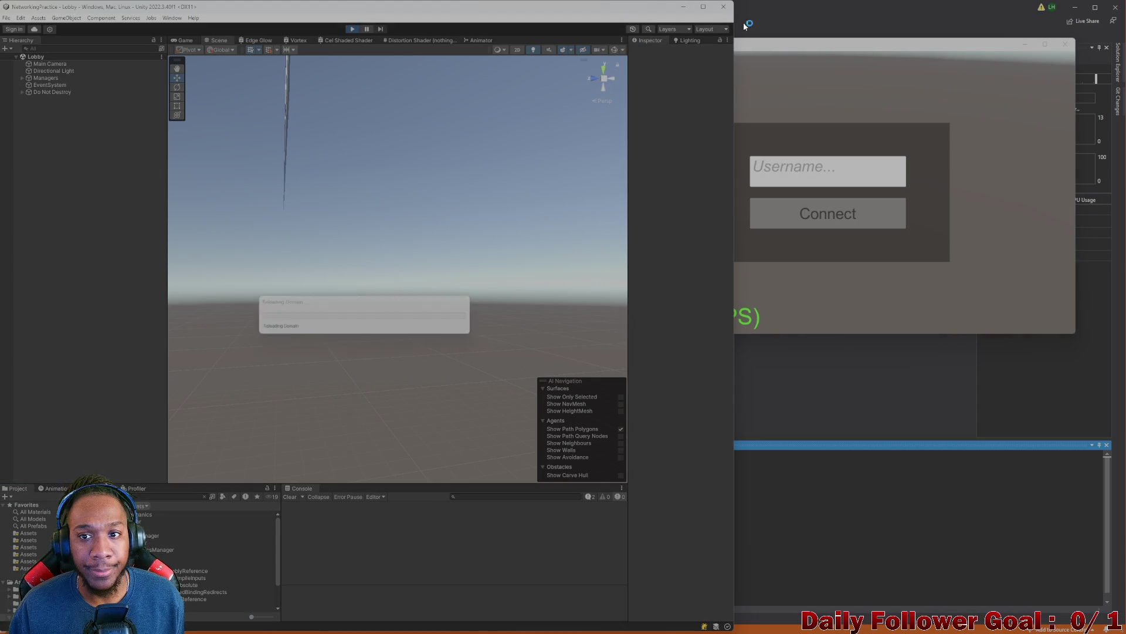
click(861, 51)
drag(875, 44, 923, 10)
- Connect the editor player, then connect the standalone build with a typed username
click(574, 281)
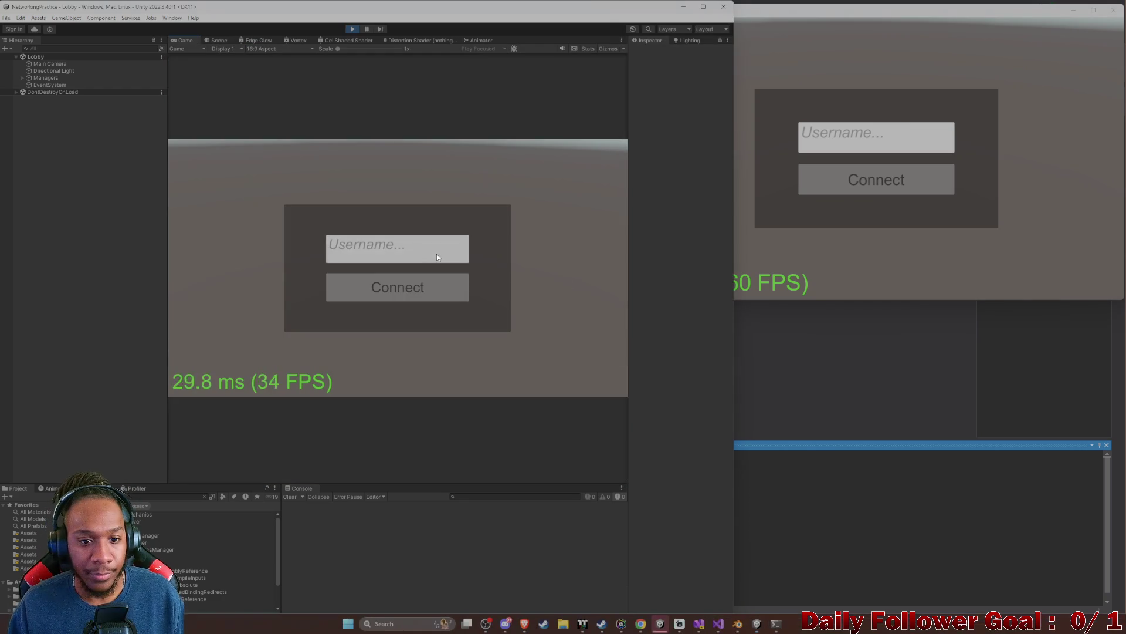
click(390, 287)
click(854, 151)
text(sdfg)
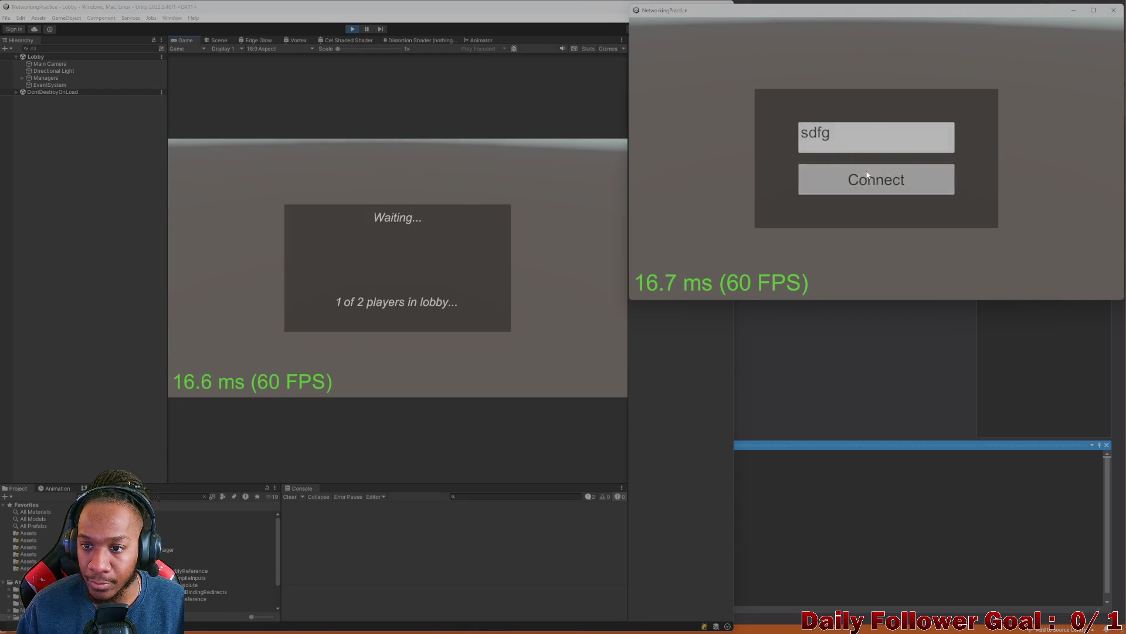
click(855, 179)
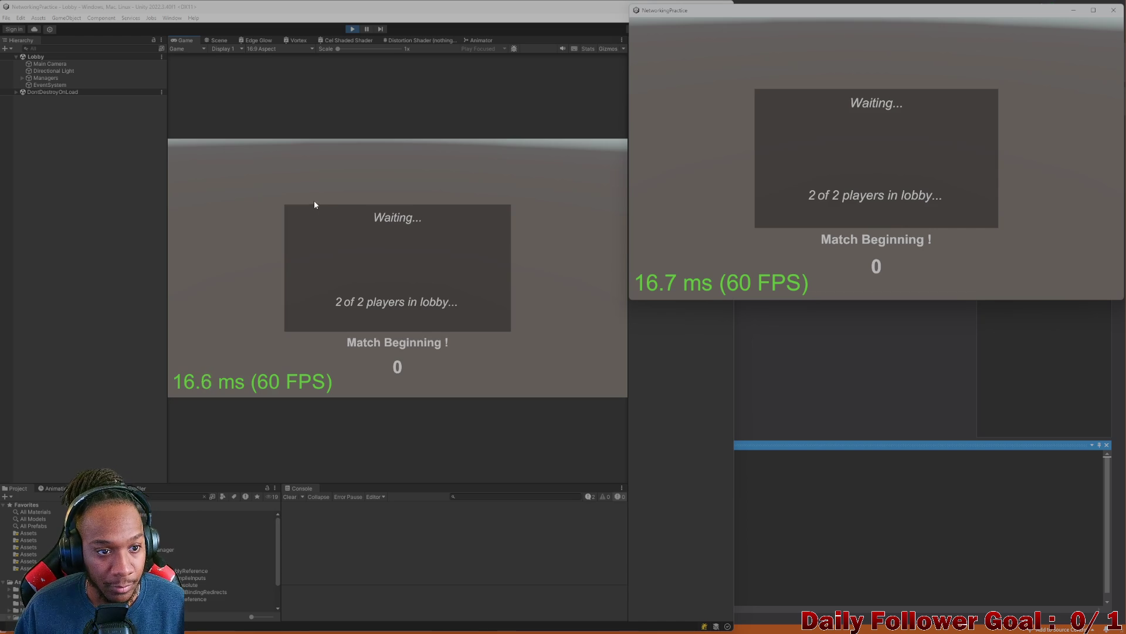
click(403, 212)
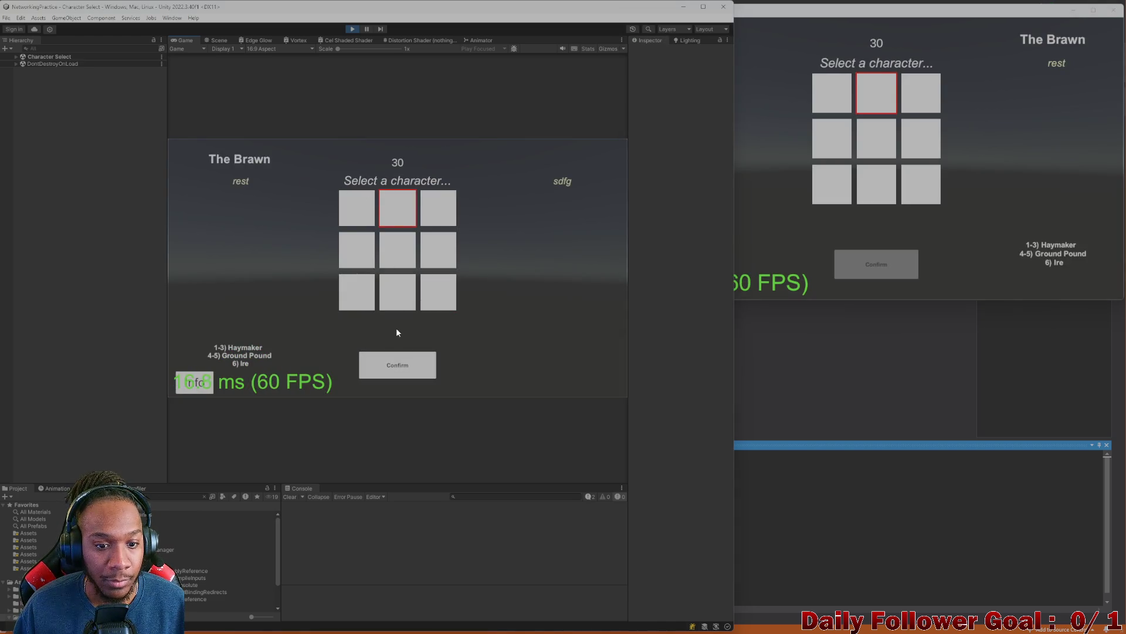
- Lock in The Speedster in the Game view and The Brawn in the standalone window
click(364, 210)
click(397, 365)
click(775, 235)
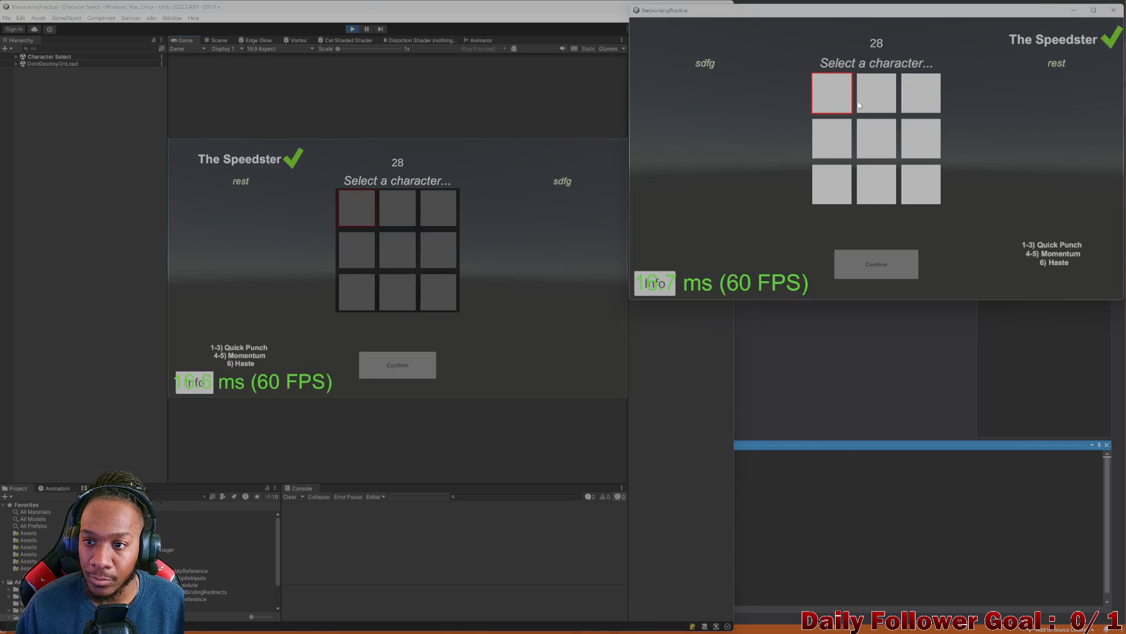
click(859, 257)
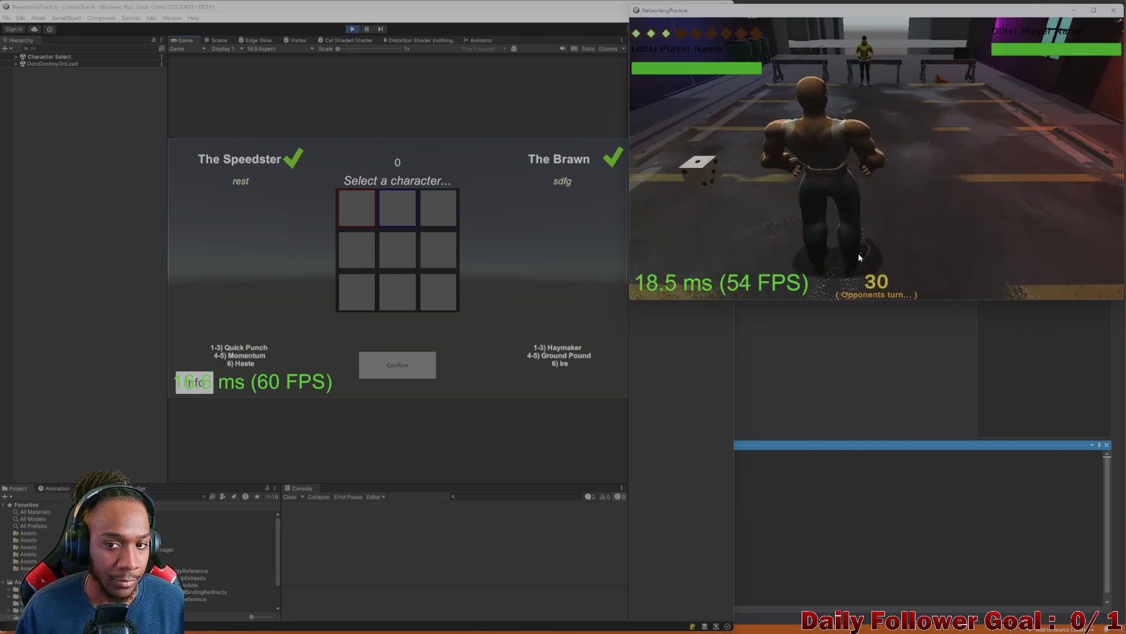
- Roll the dice, move and confirm the Speedster in the editor, then end its turn
click(206, 285)
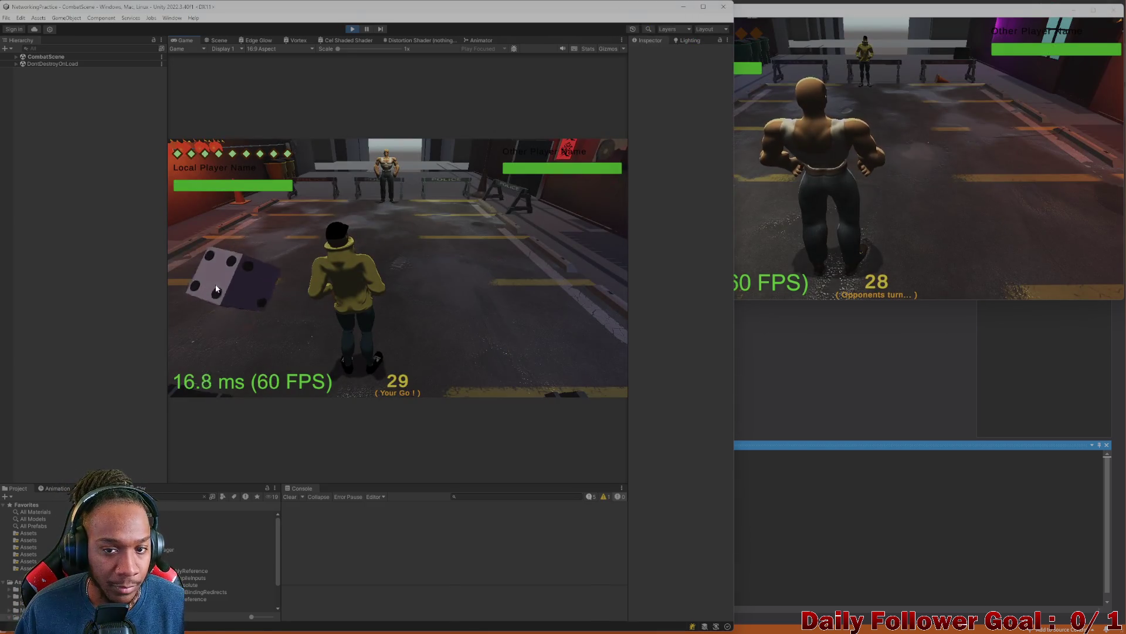
click(844, 204)
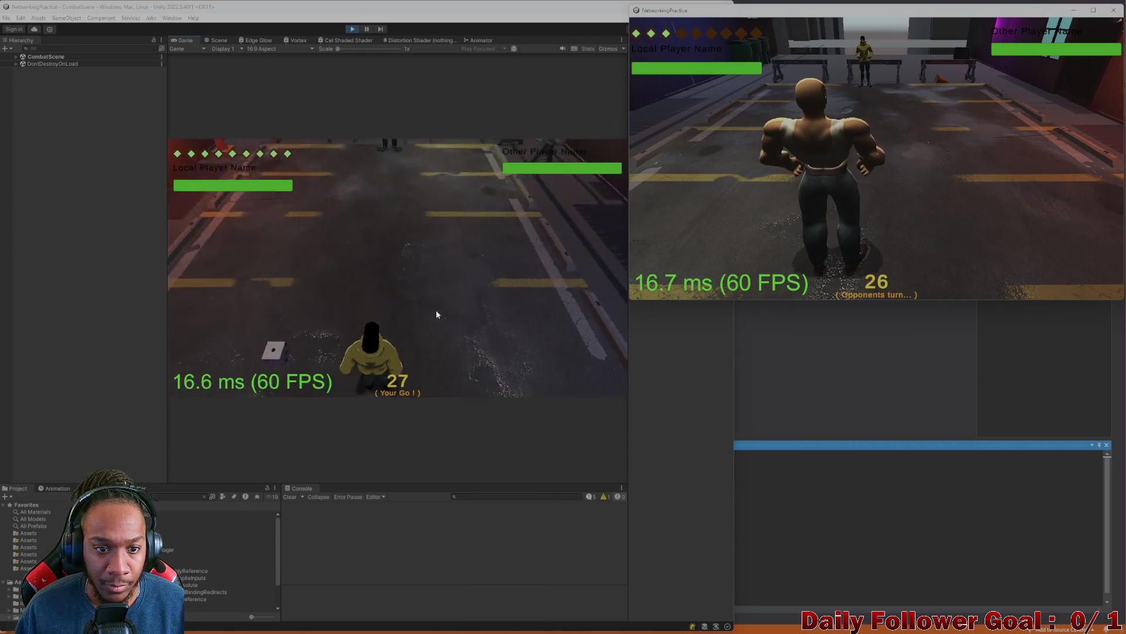
click(291, 320)
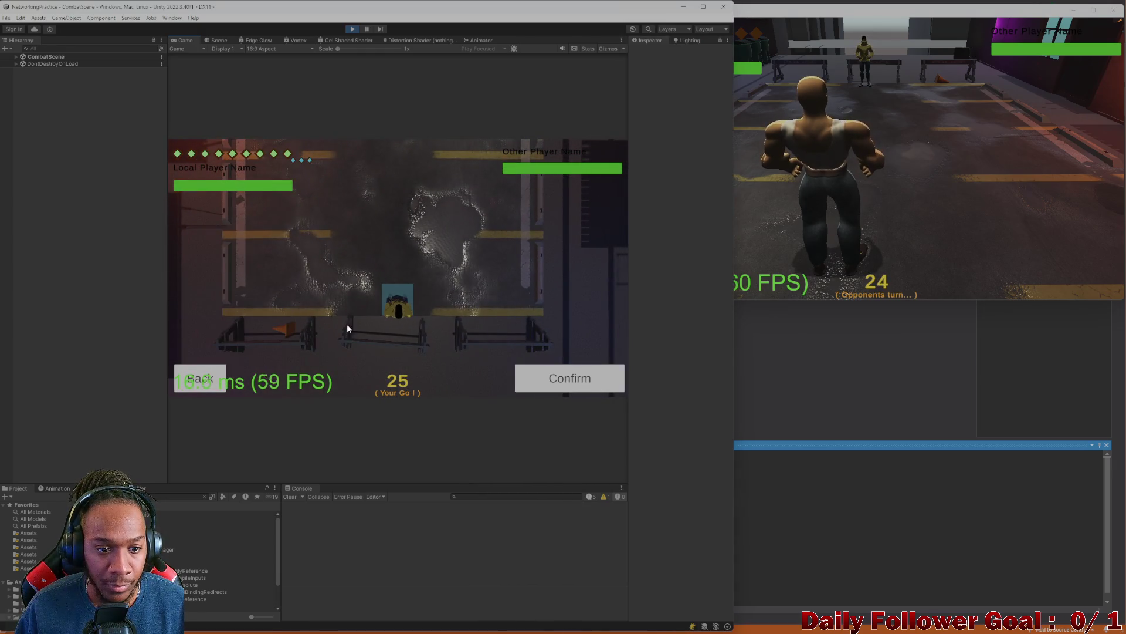
click(595, 376)
click(252, 390)
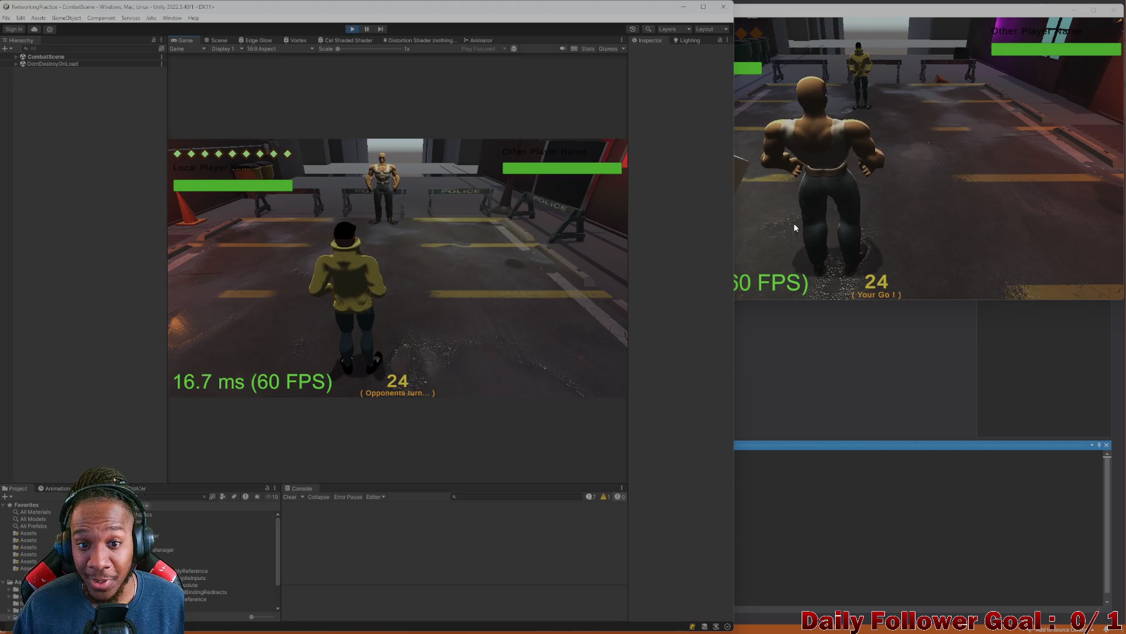
- Take The Brawn's turn in the standalone window: roll, move, confirm and end turn
click(831, 219)
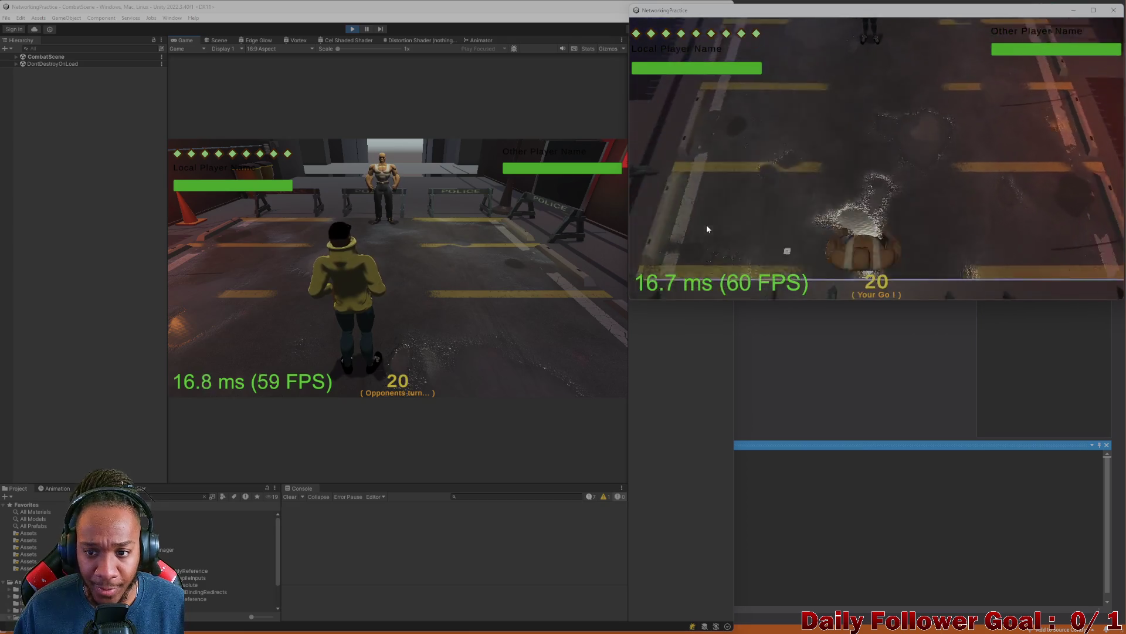
click(744, 242)
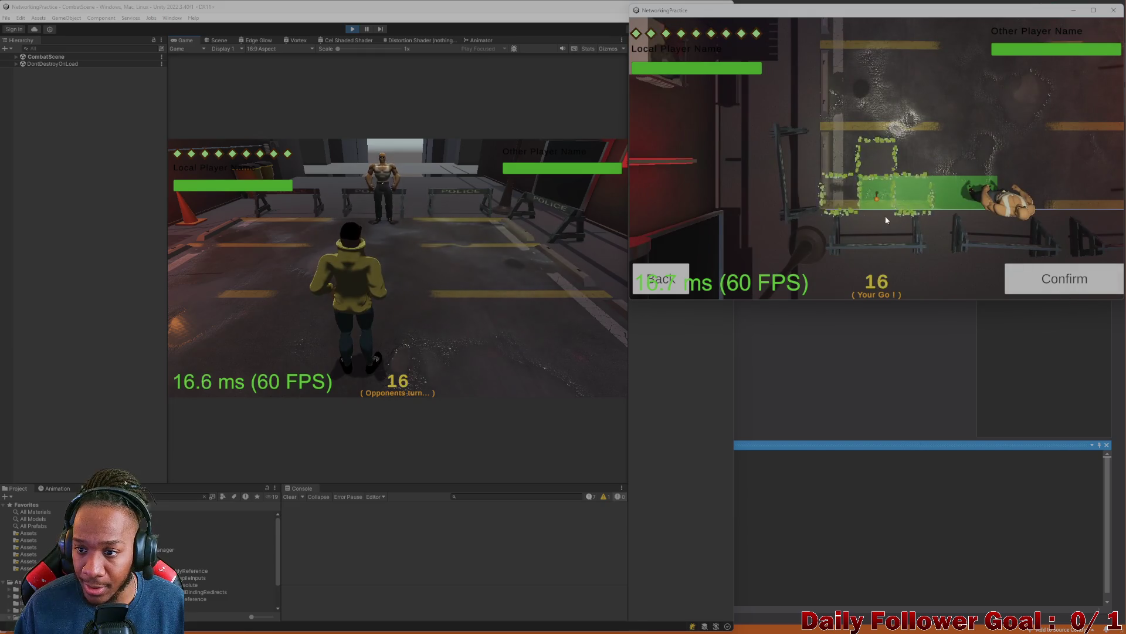
click(1046, 277)
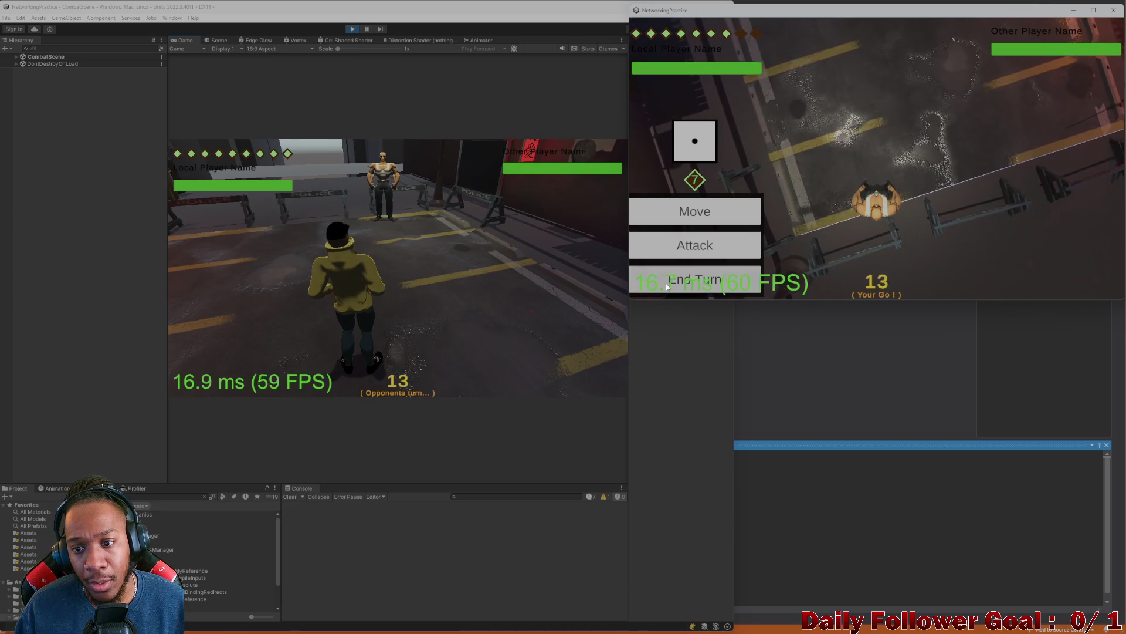
click(667, 283)
- Roll again in the editor, plan an upward path for the Speedster, confirm and end turn
click(242, 290)
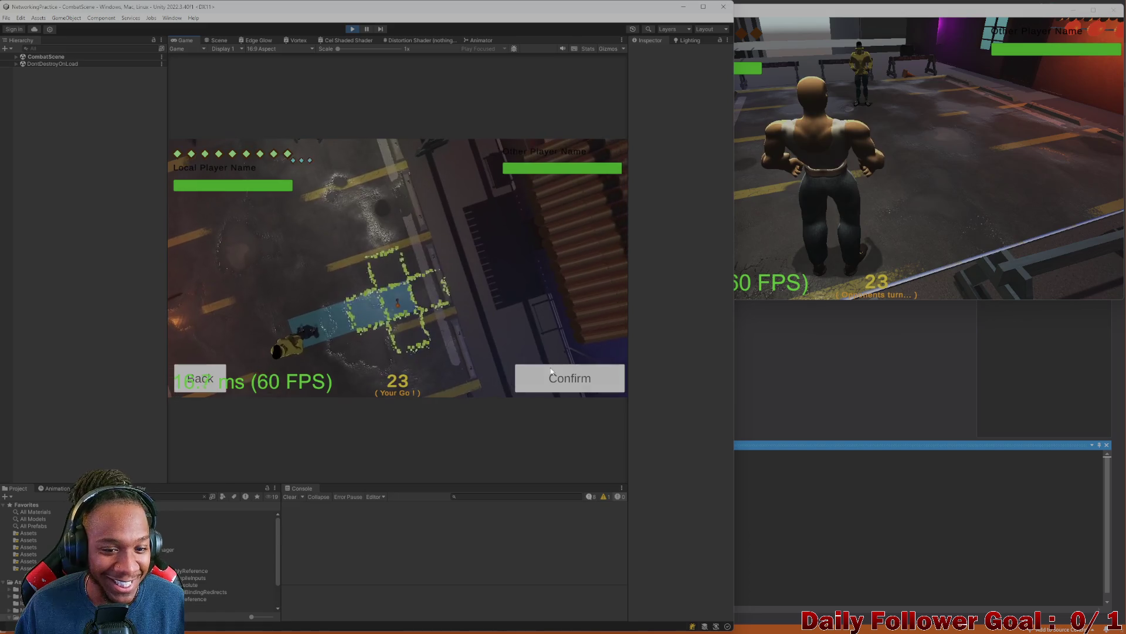
click(551, 372)
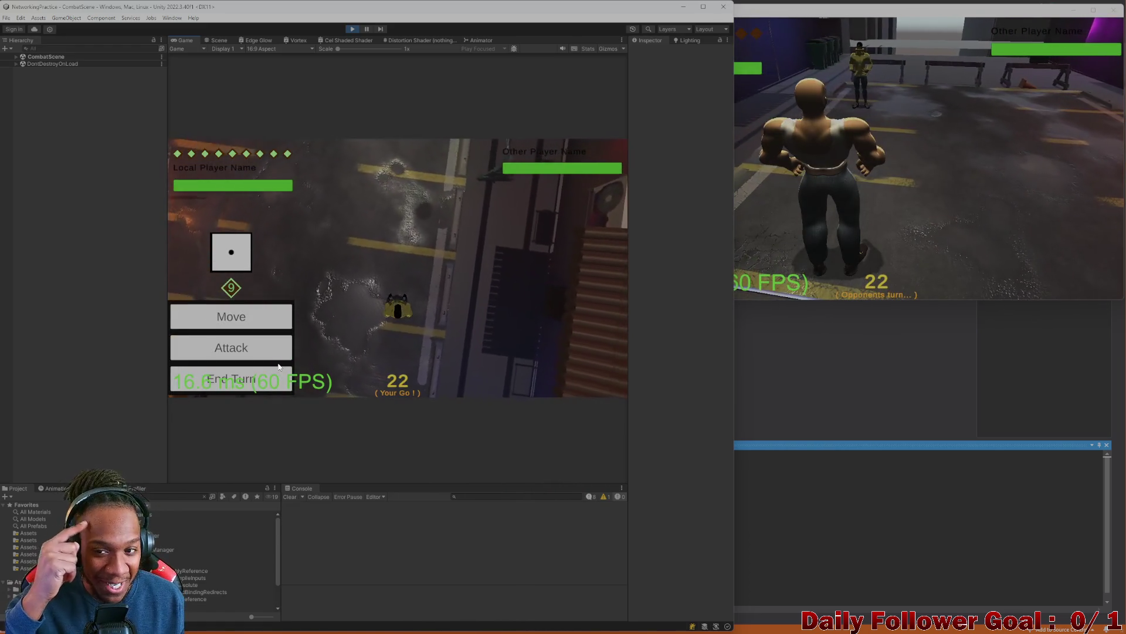
click(204, 316)
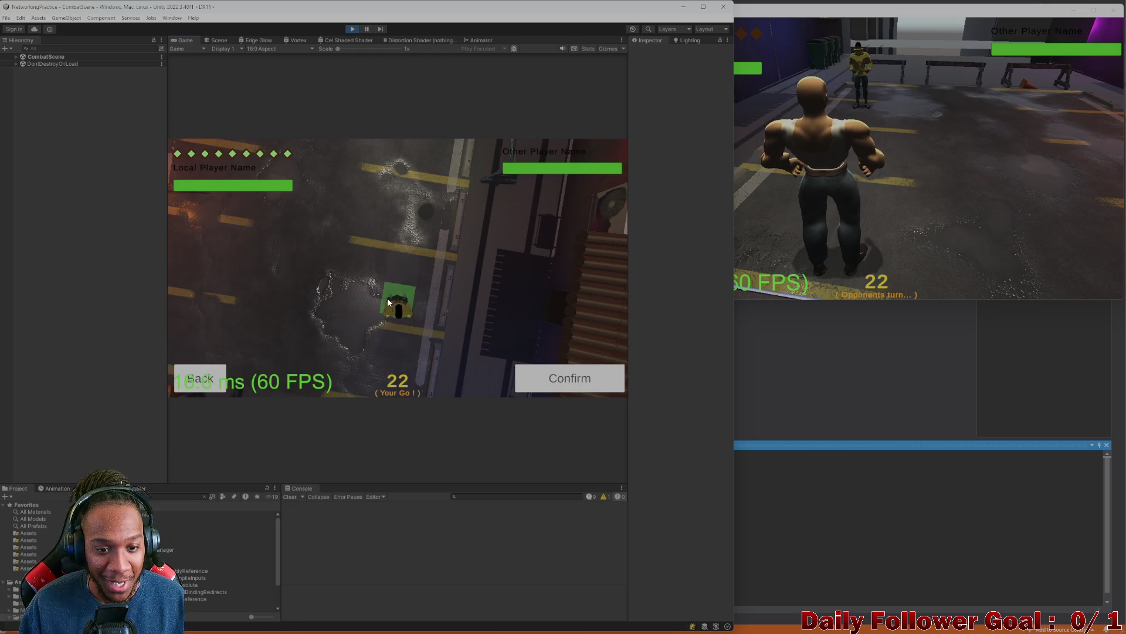
drag(387, 297, 414, 209)
click(570, 380)
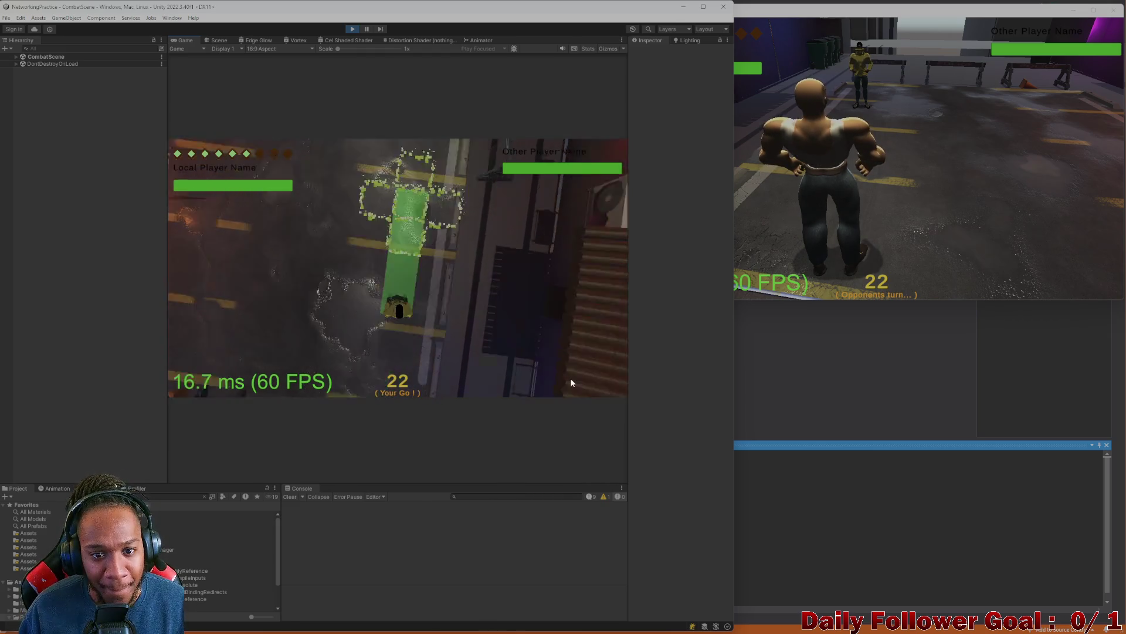
click(230, 380)
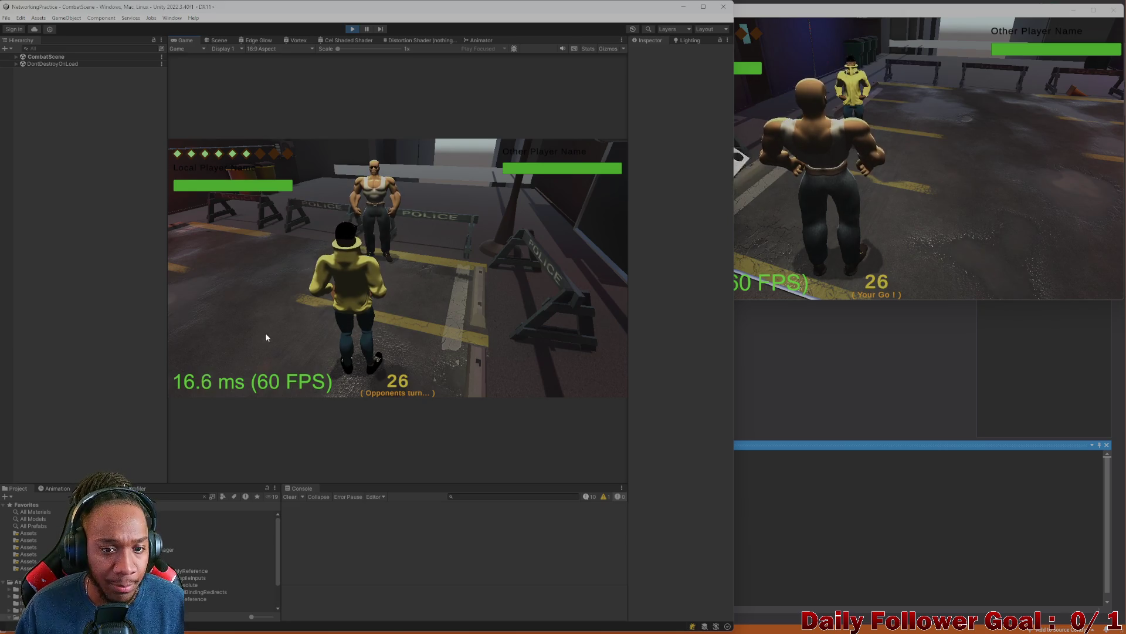
- Take the build window's turn, moving along a green path and ending the turn
click(804, 182)
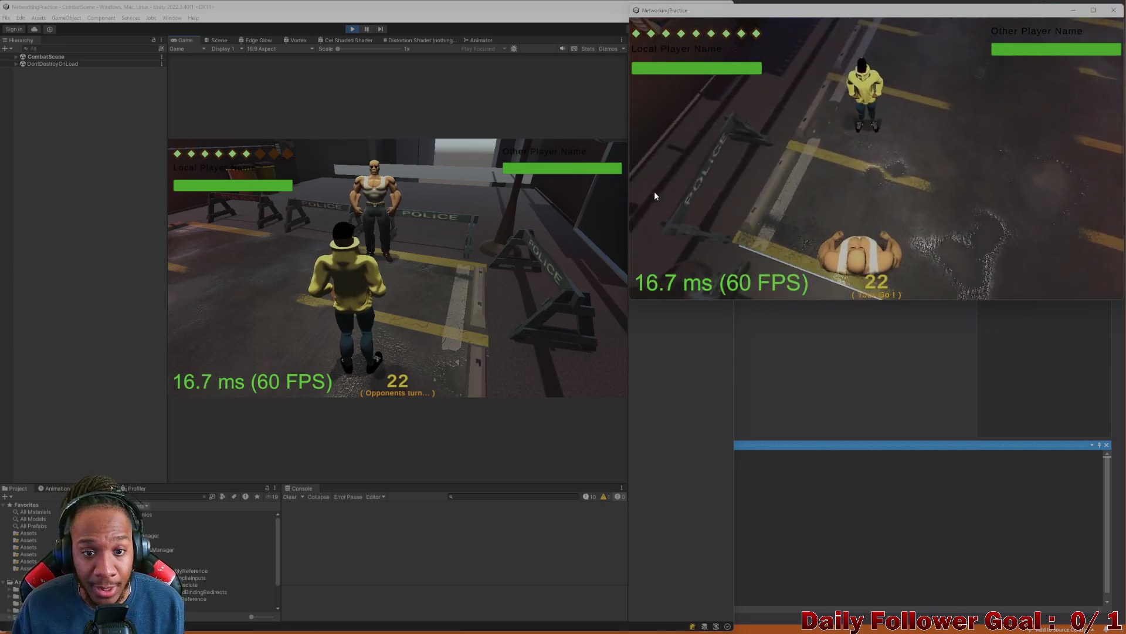
click(692, 219)
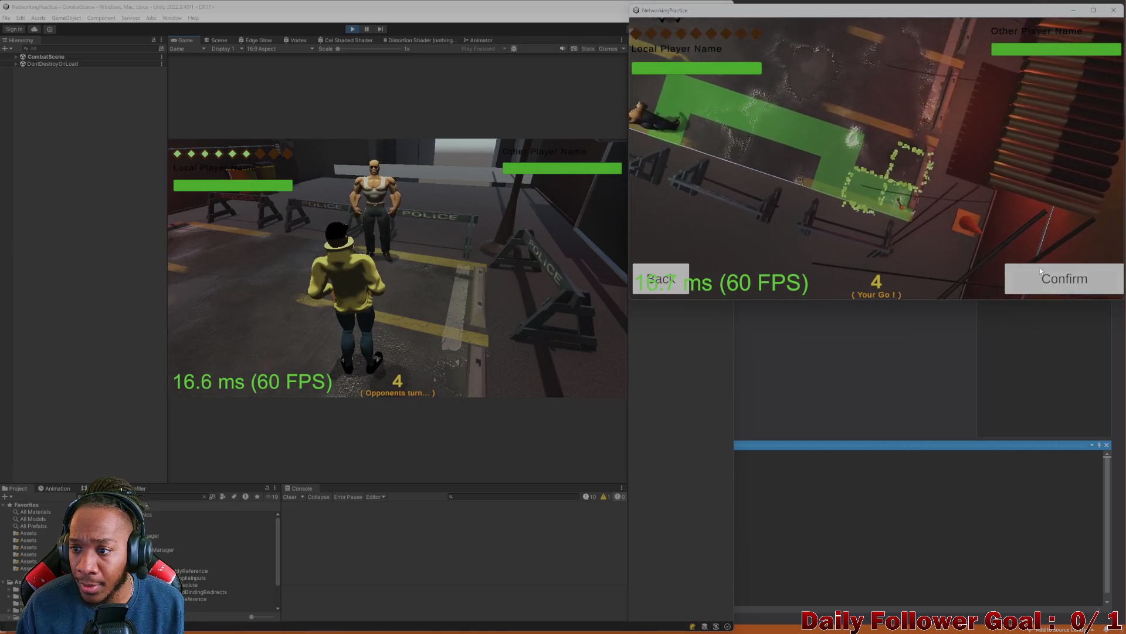
click(1042, 273)
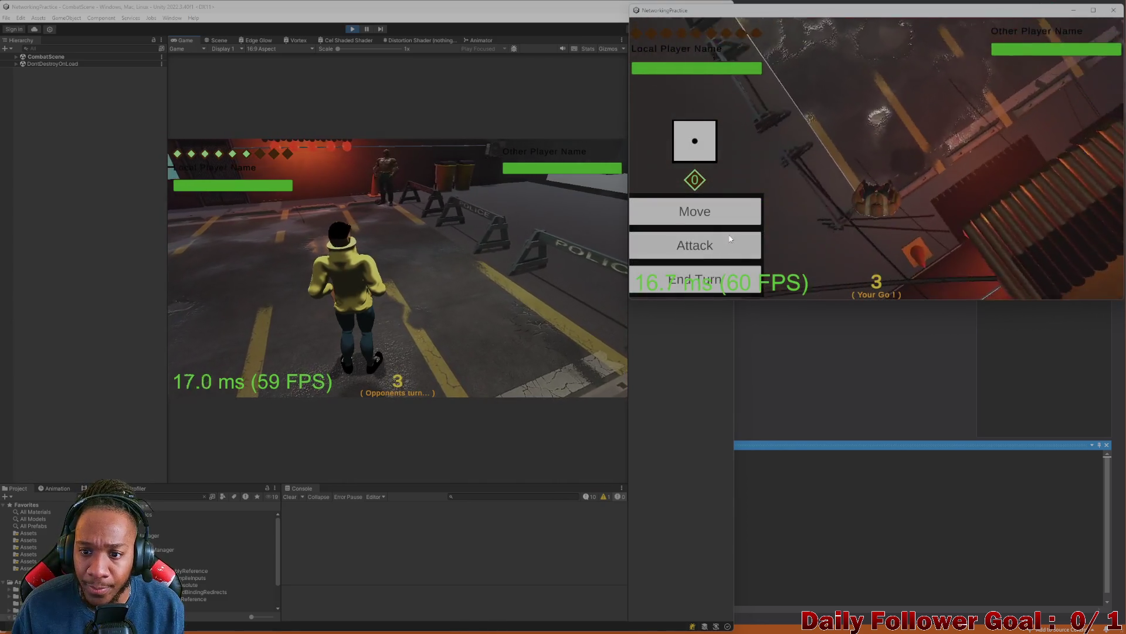
click(702, 283)
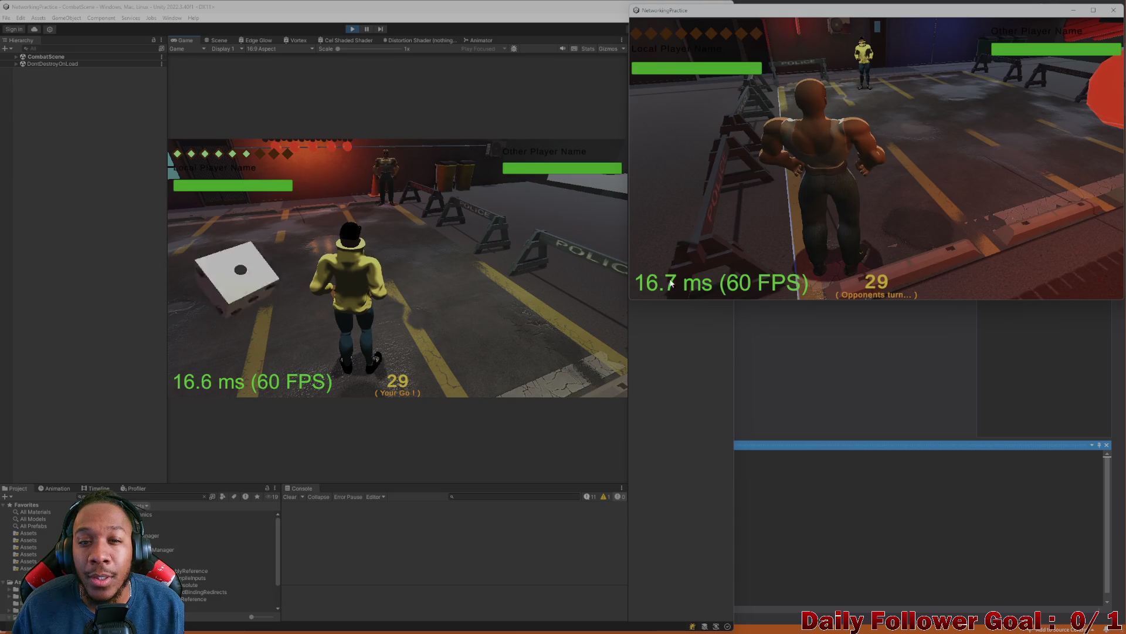
- Roll in the editor and confirm a move path extended to the right for the Speedster
click(229, 277)
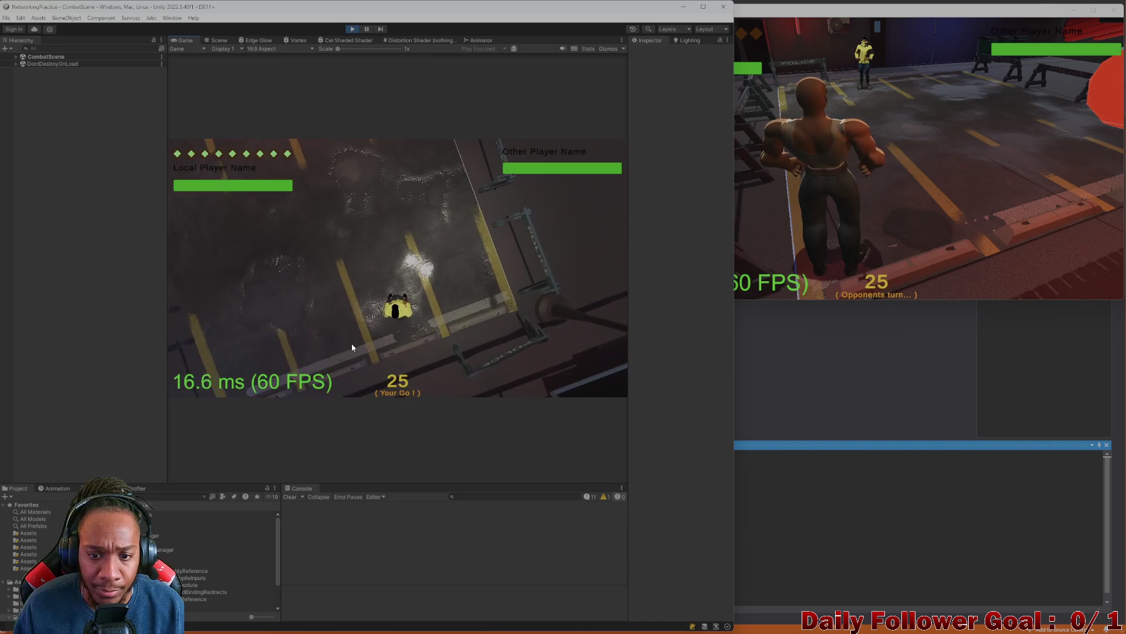
click(254, 324)
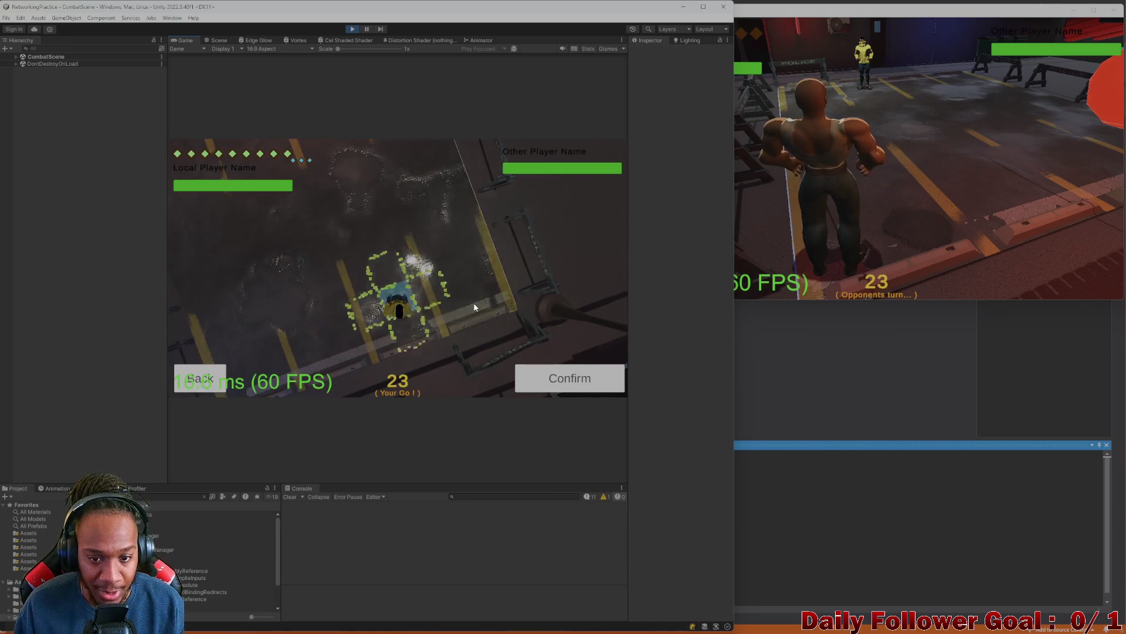
click(439, 283)
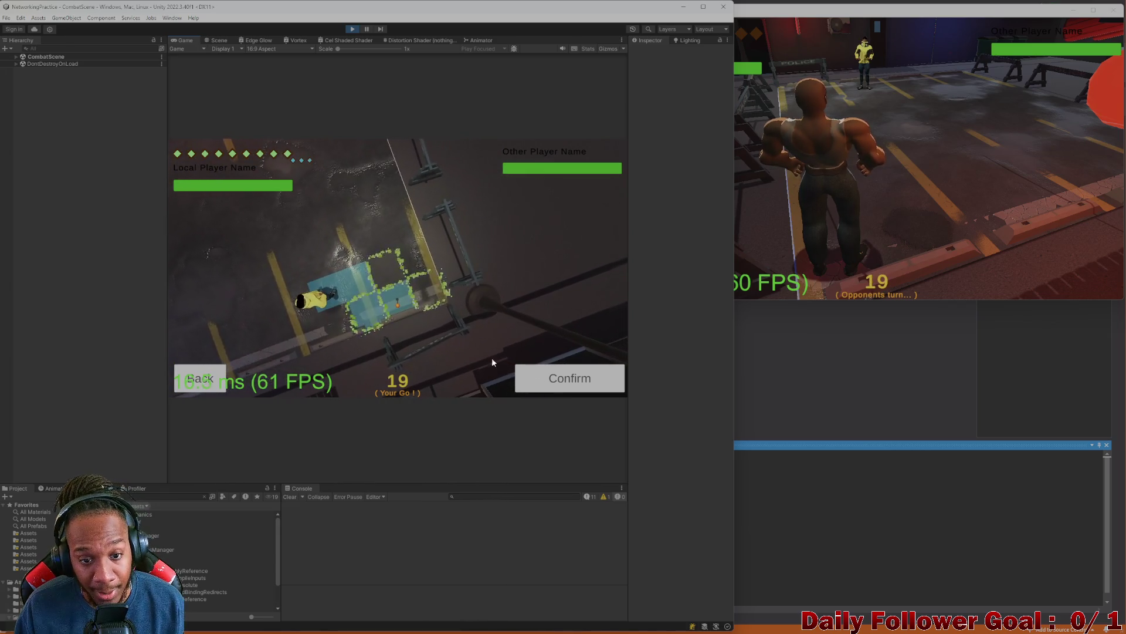
click(562, 381)
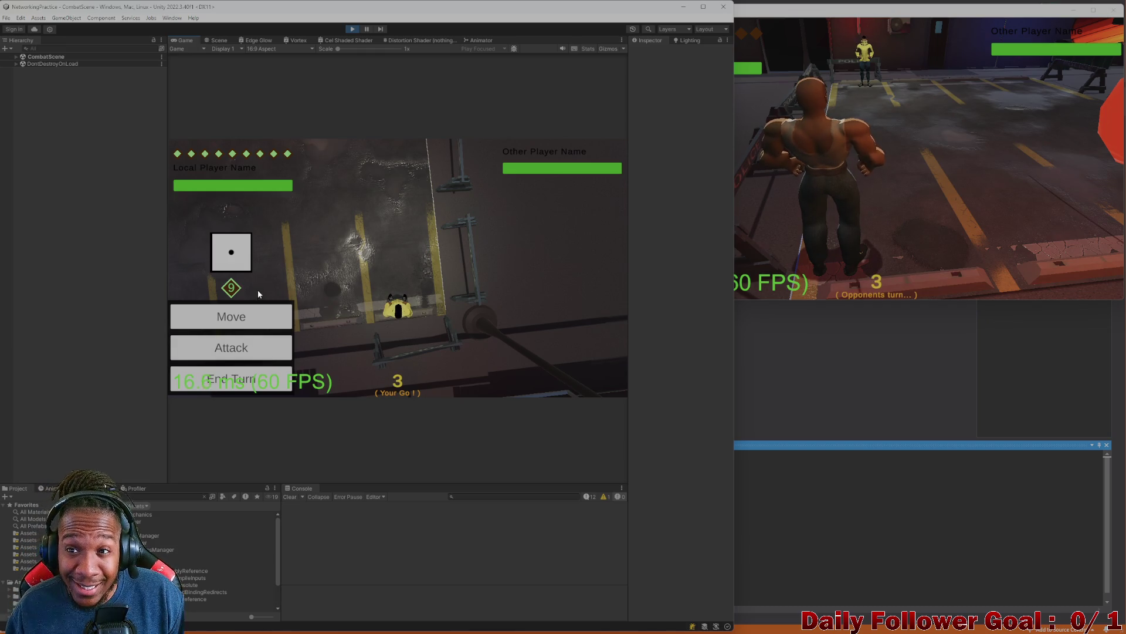
- End the Speedster's turn, start a move in the build window, then stop Play mode
click(235, 376)
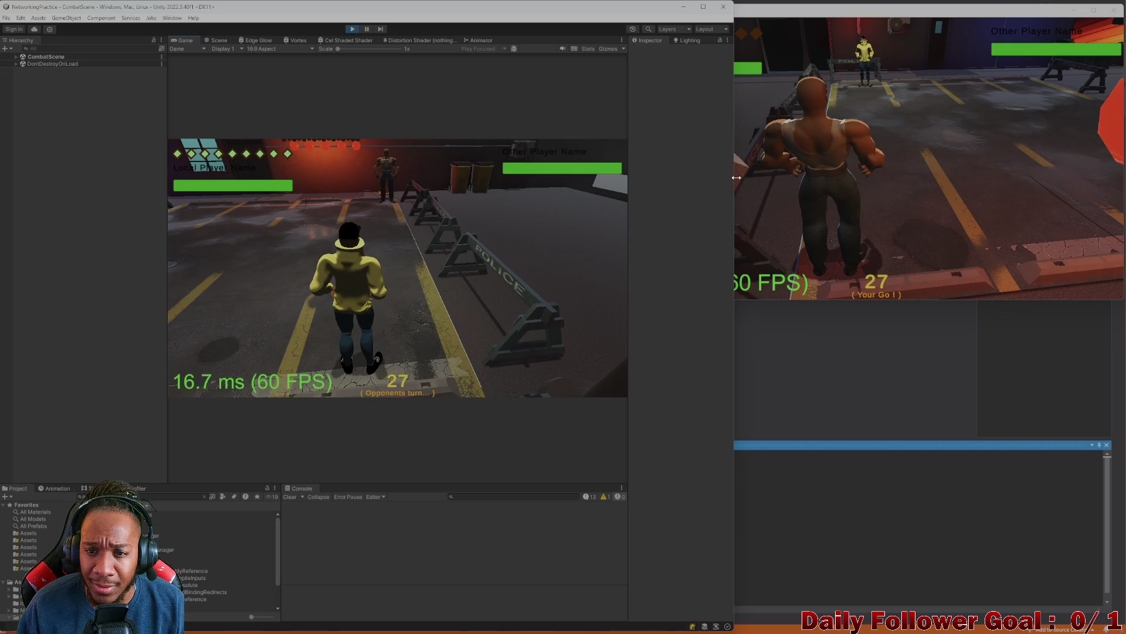
click(736, 177)
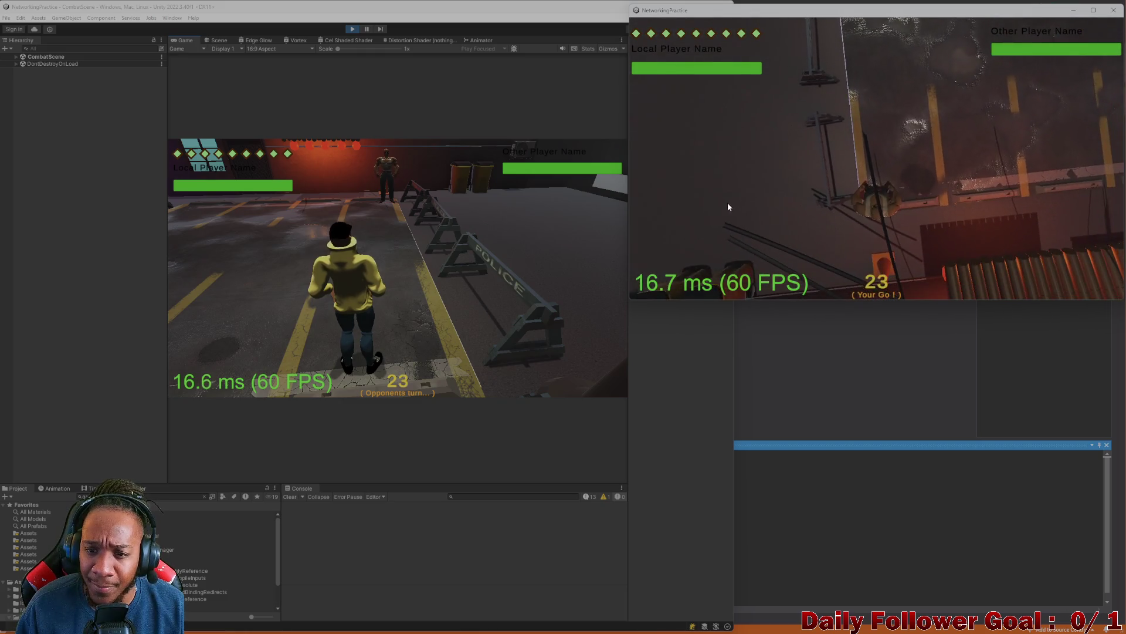
click(721, 206)
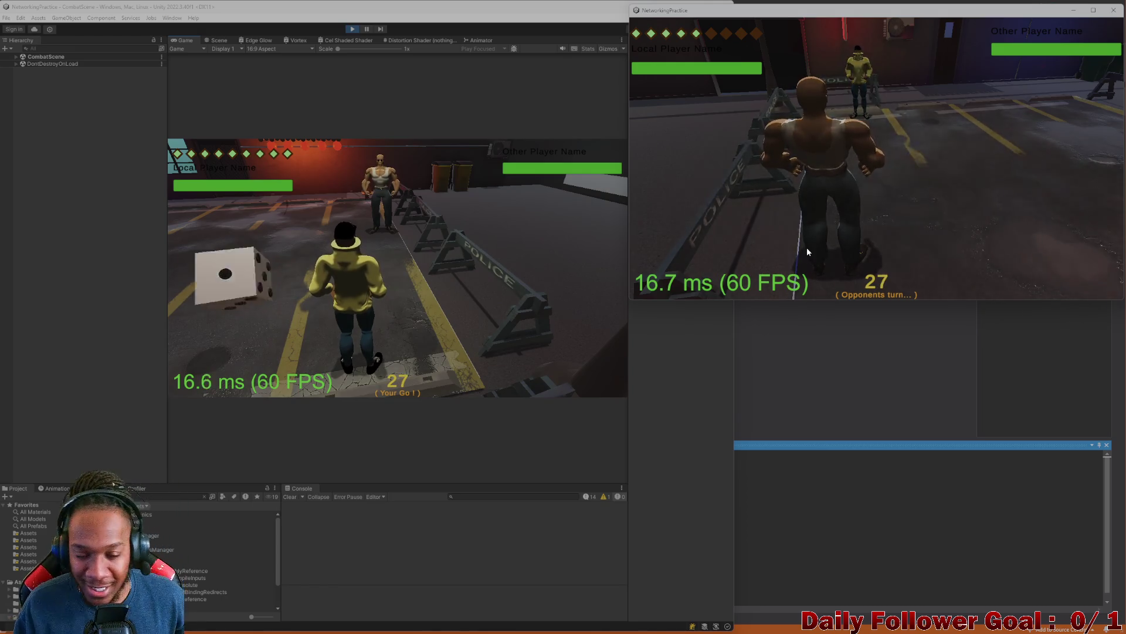
click(420, 214)
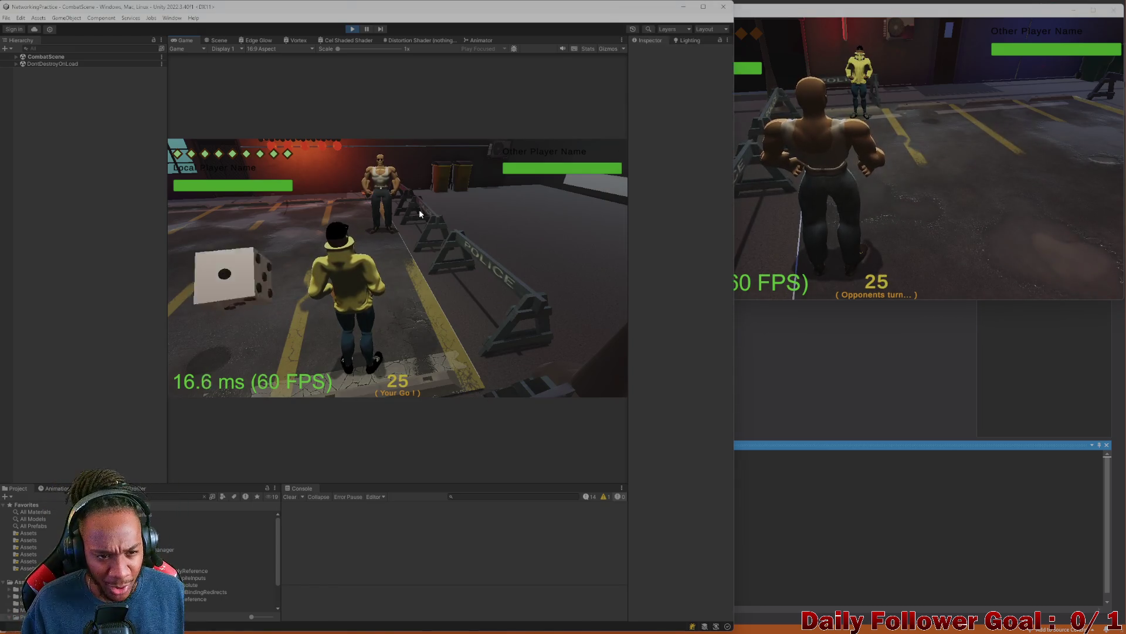
click(352, 29)
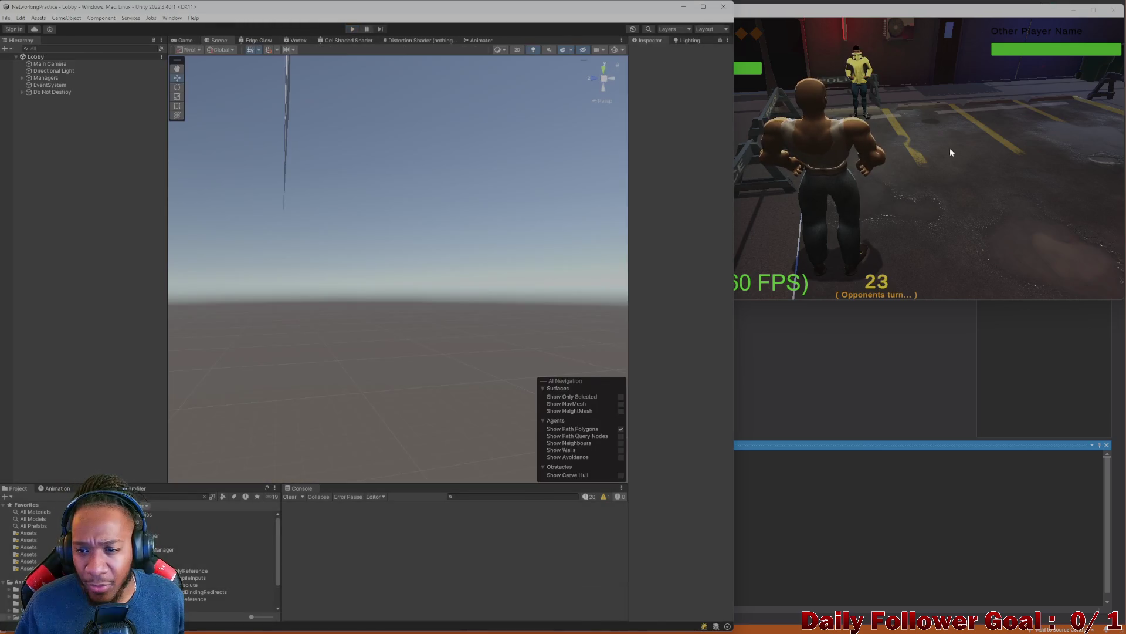
- Close the NetworkingPractice build window and switch to Blender, zooming on the street lamp
click(951, 152)
click(1113, 11)
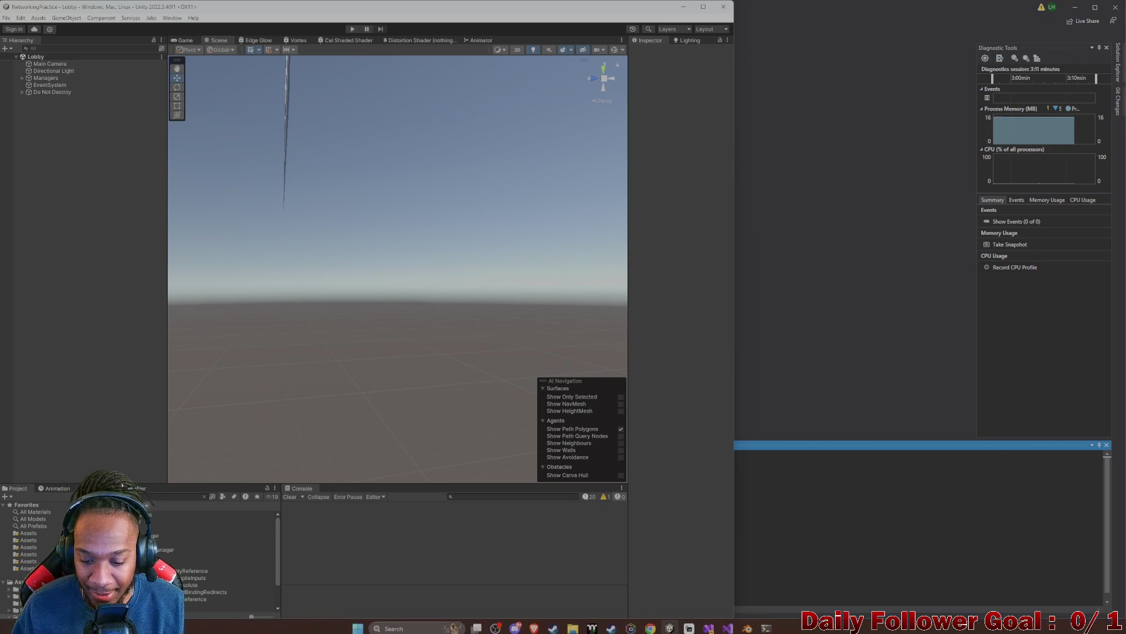
click(747, 628)
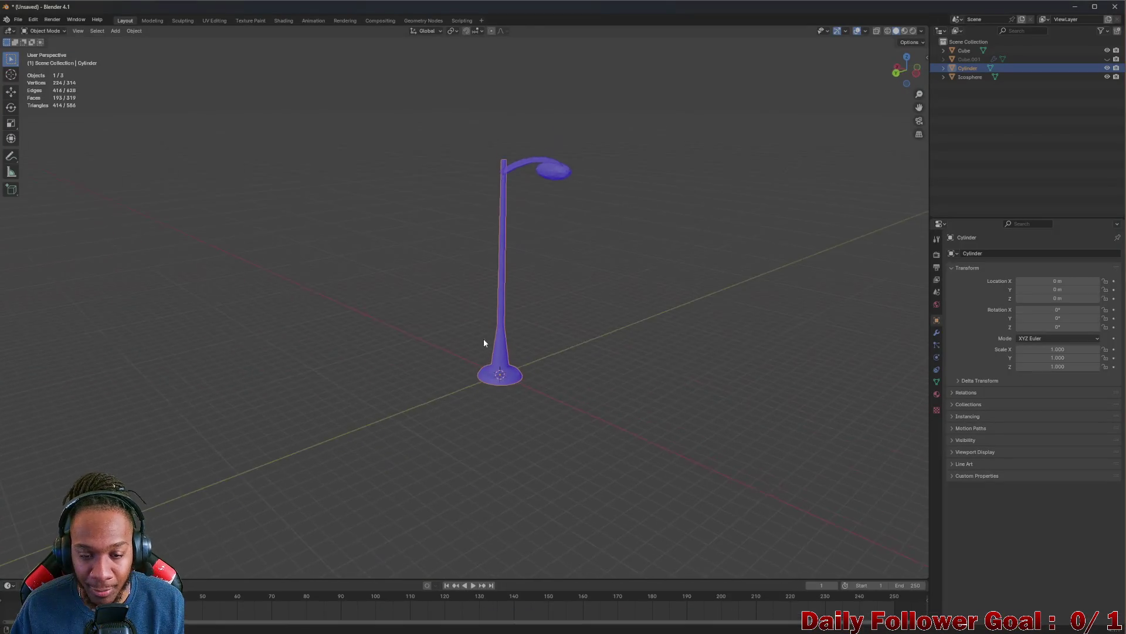
scroll(499, 317, up, 5)
scroll(537, 305, down, 5)
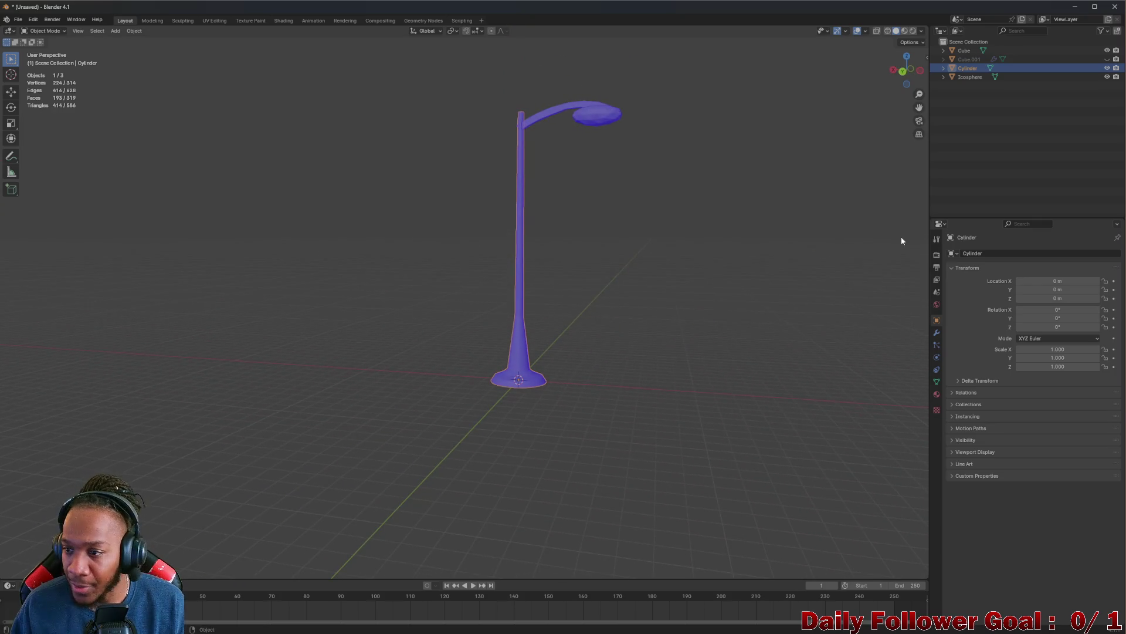
- Open the 'street light' image results and scroll through them for reference
mouse_move(328, 633)
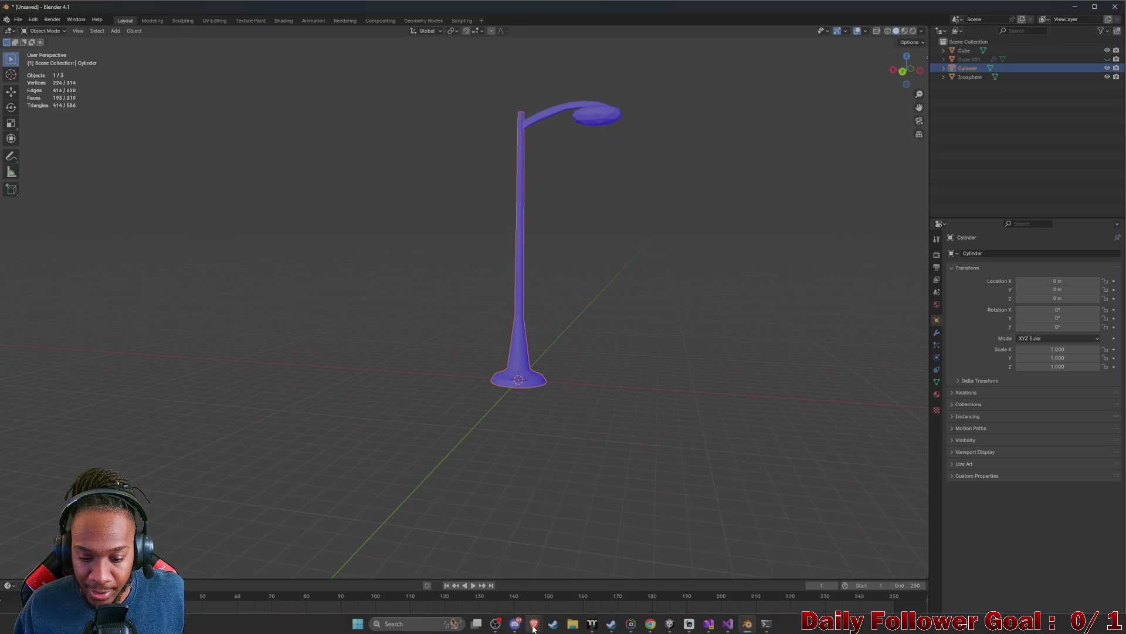
mouse_move(534, 628)
click(578, 563)
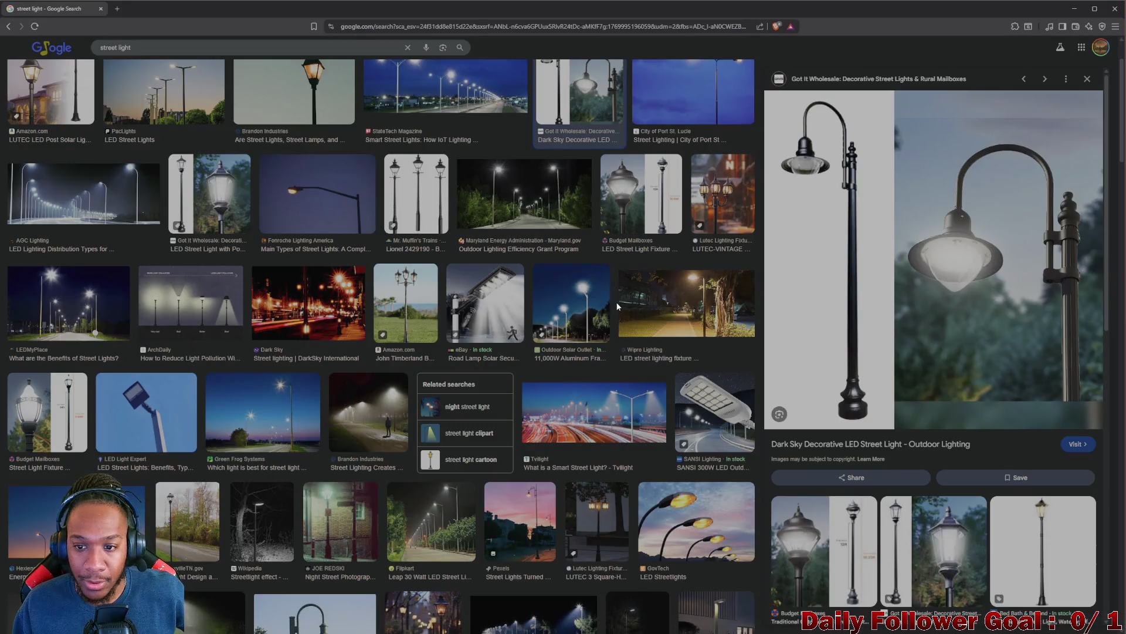
scroll(774, 320, down, 3)
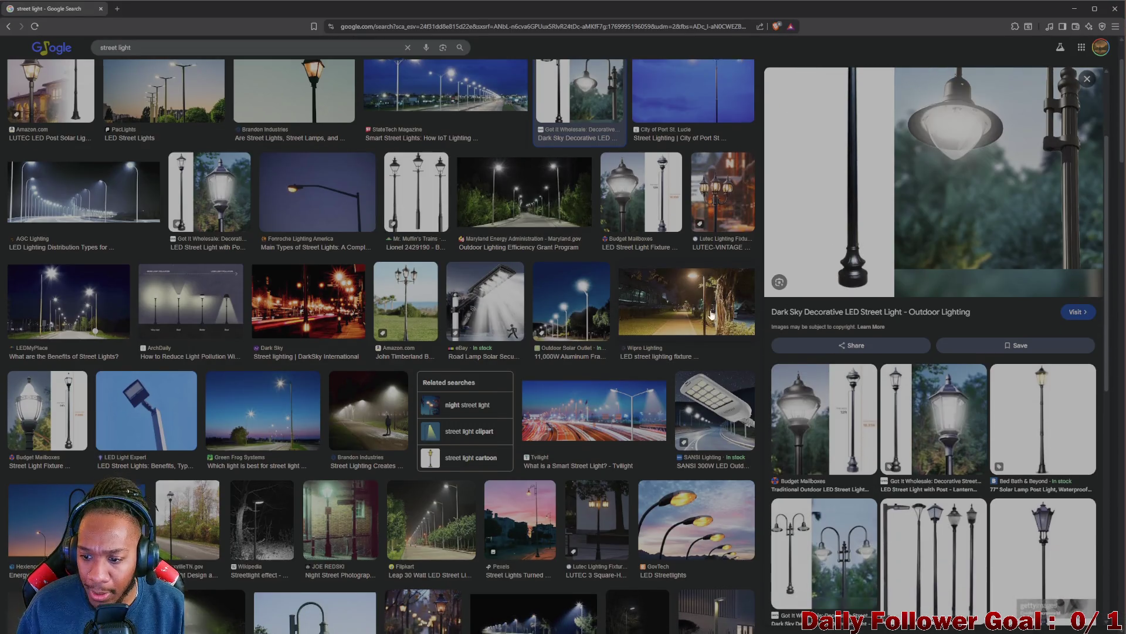
scroll(711, 315, down, 1)
scroll(864, 382, down, 3)
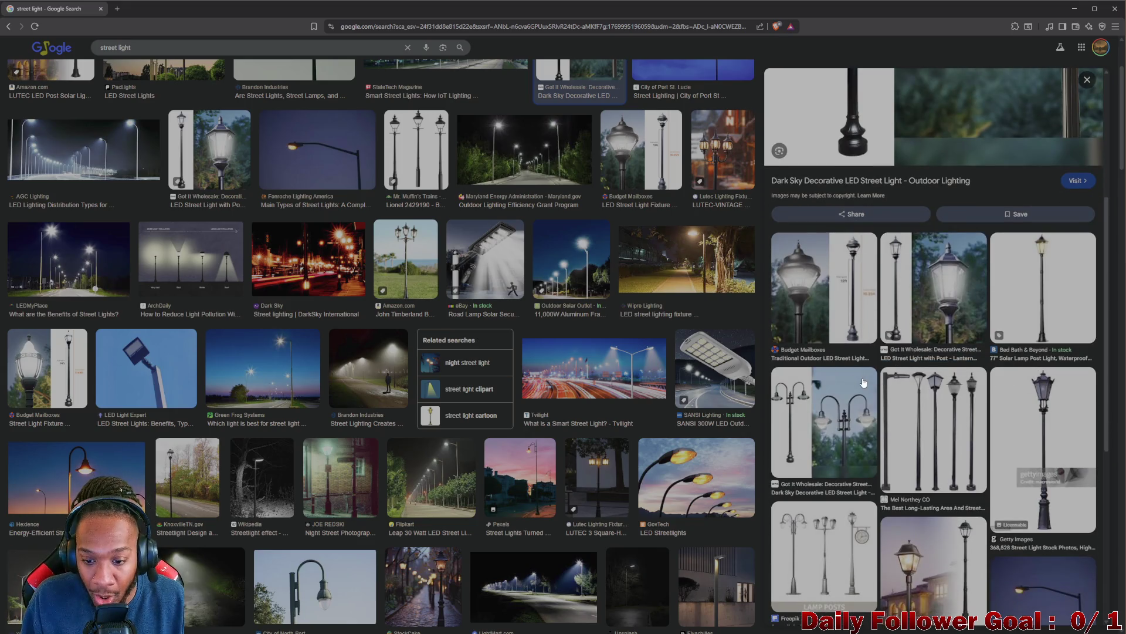
scroll(681, 392, down, 2)
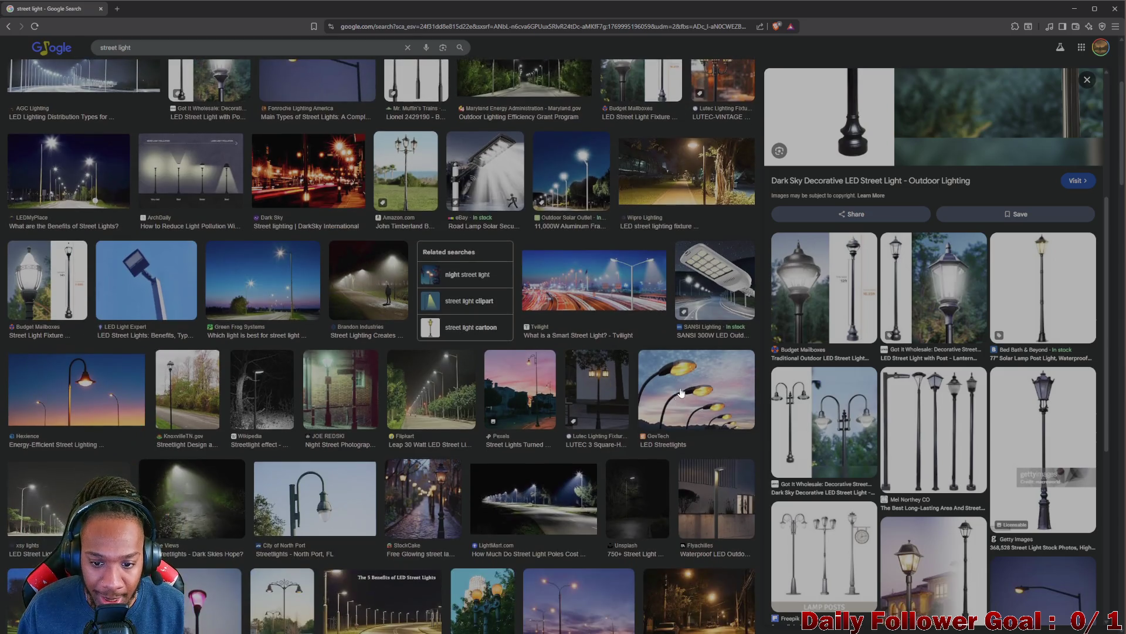
scroll(854, 345, down, 6)
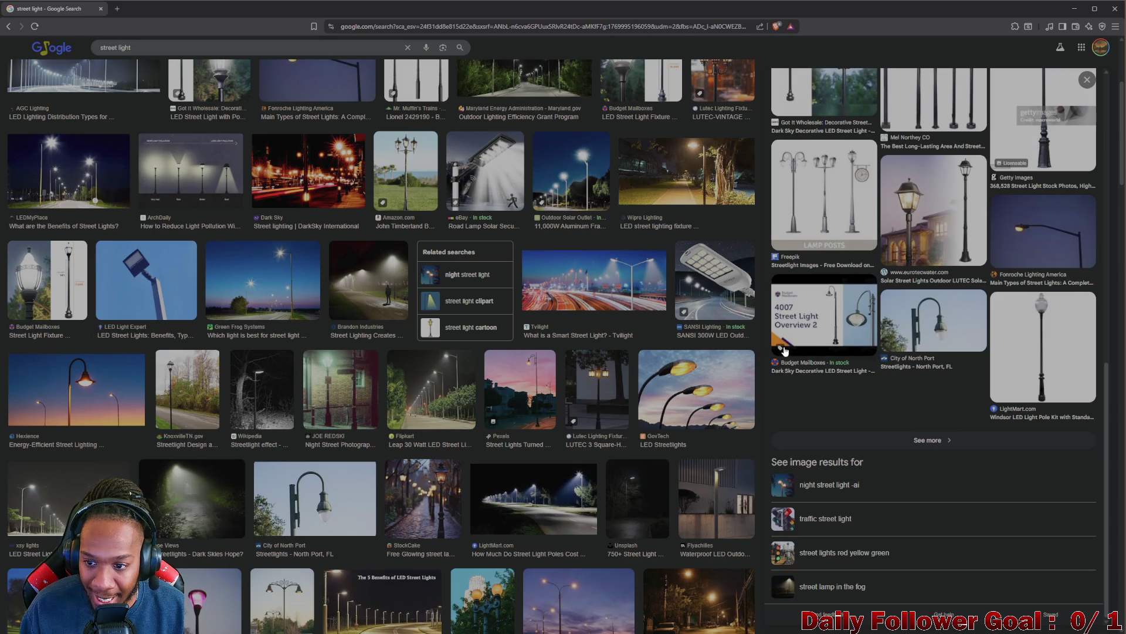
scroll(311, 329, down, 9)
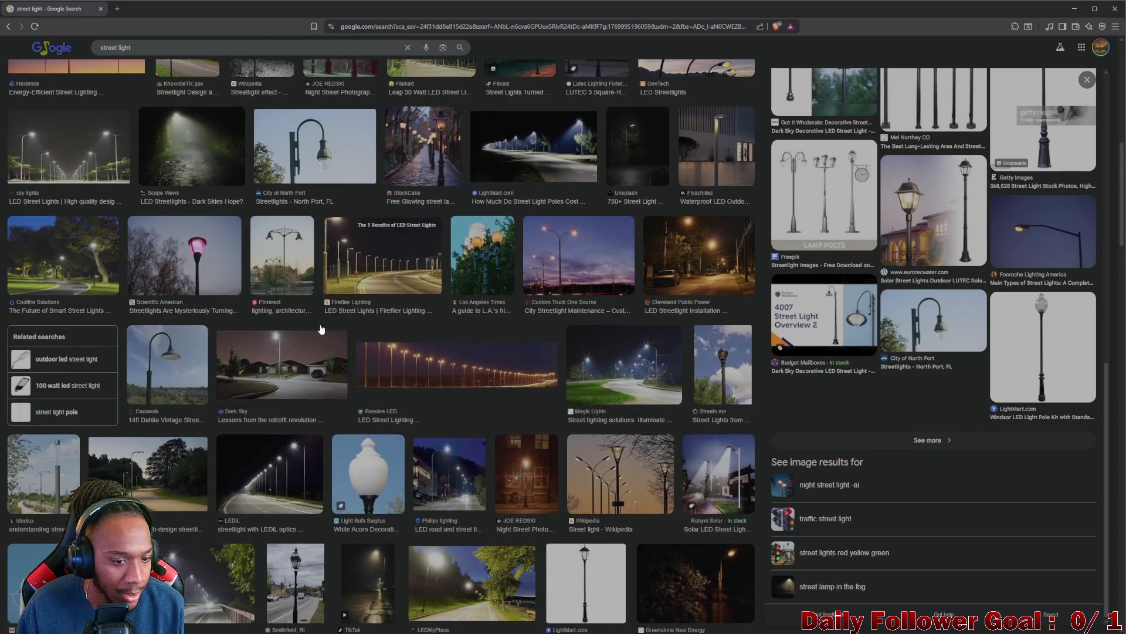
scroll(147, 351, down, 2)
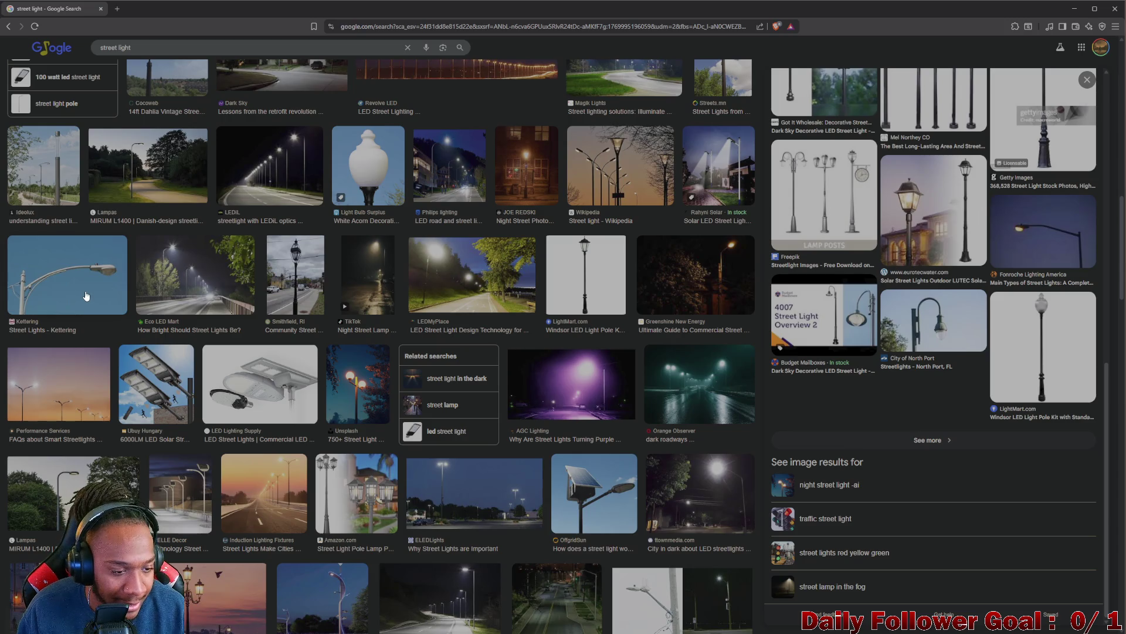
scroll(129, 311, up, 12)
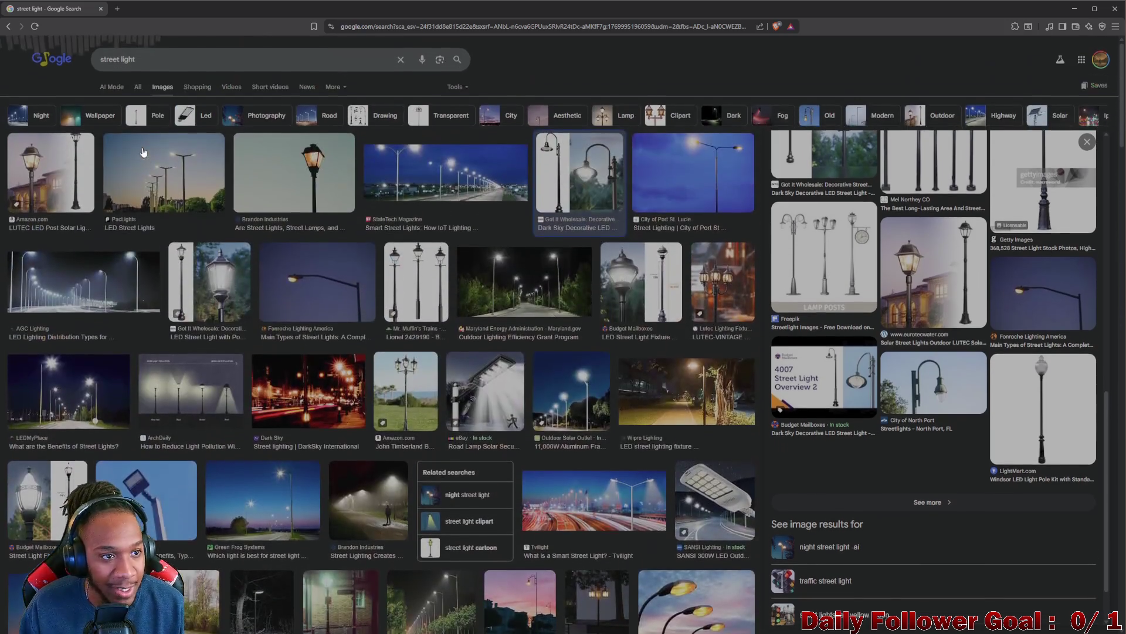
- Refine the image search to 'alley street light'
click(99, 59)
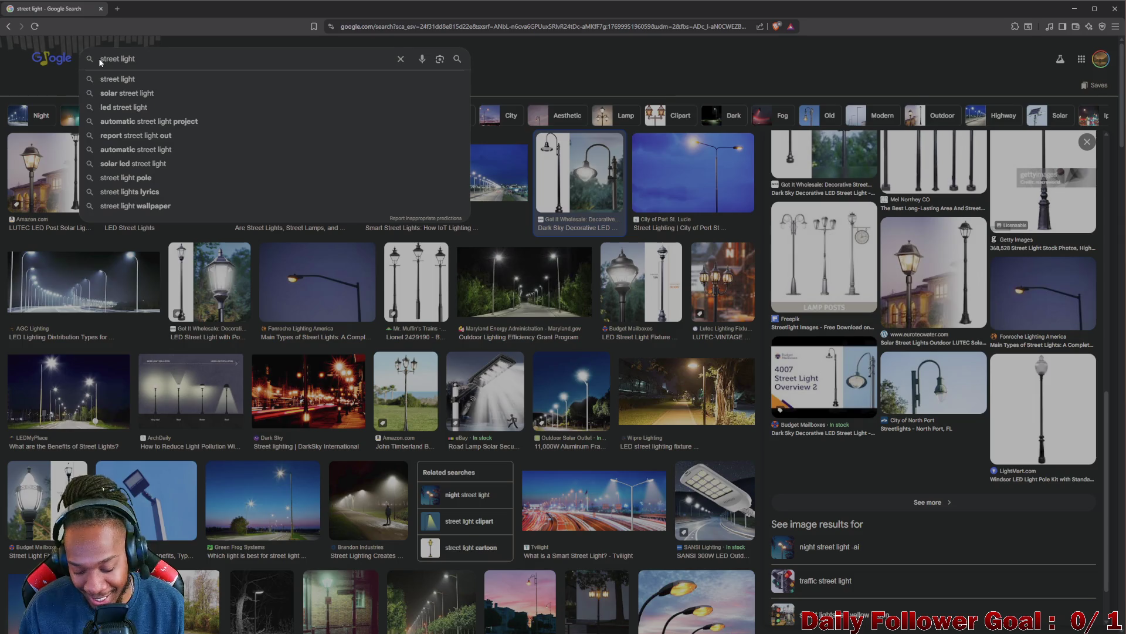
text(alley)
key(Return)
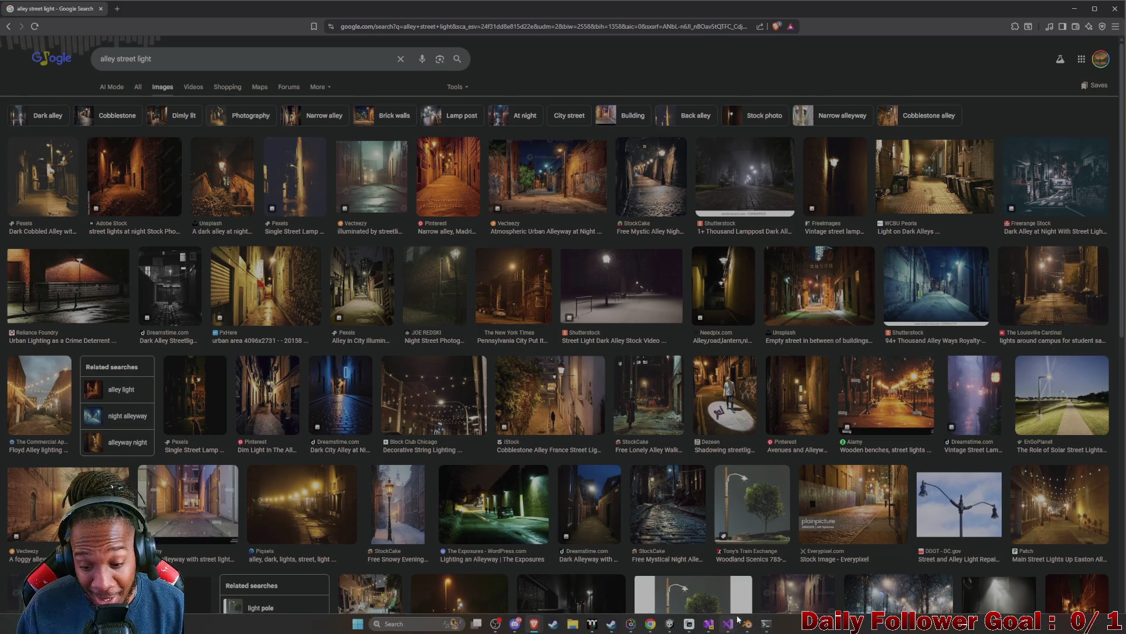
mouse_move(748, 623)
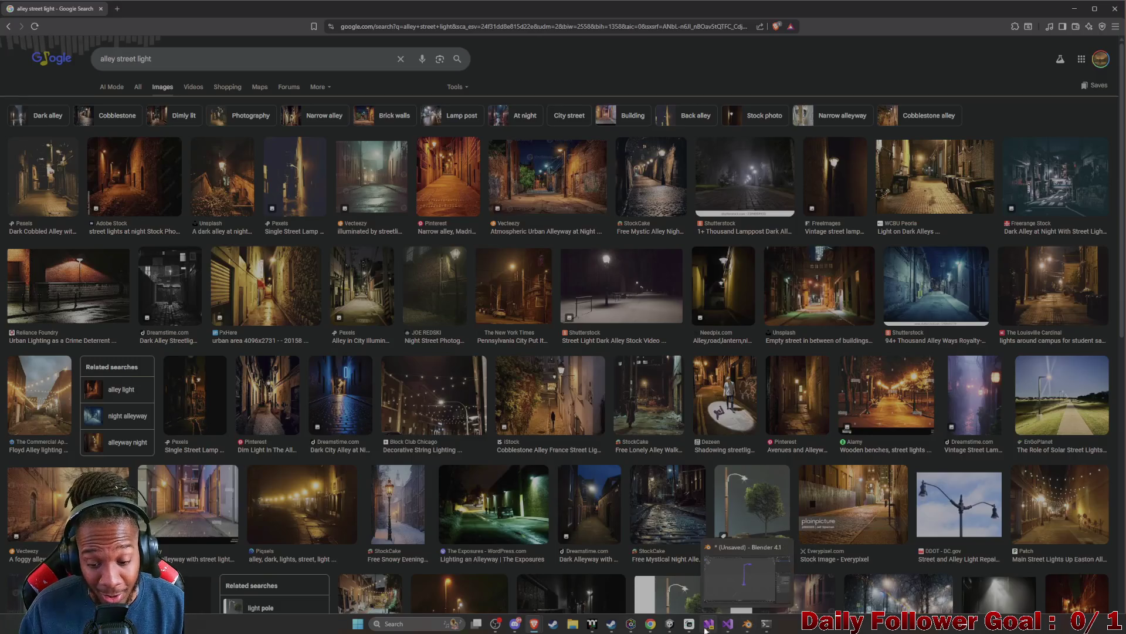
mouse_move(670, 629)
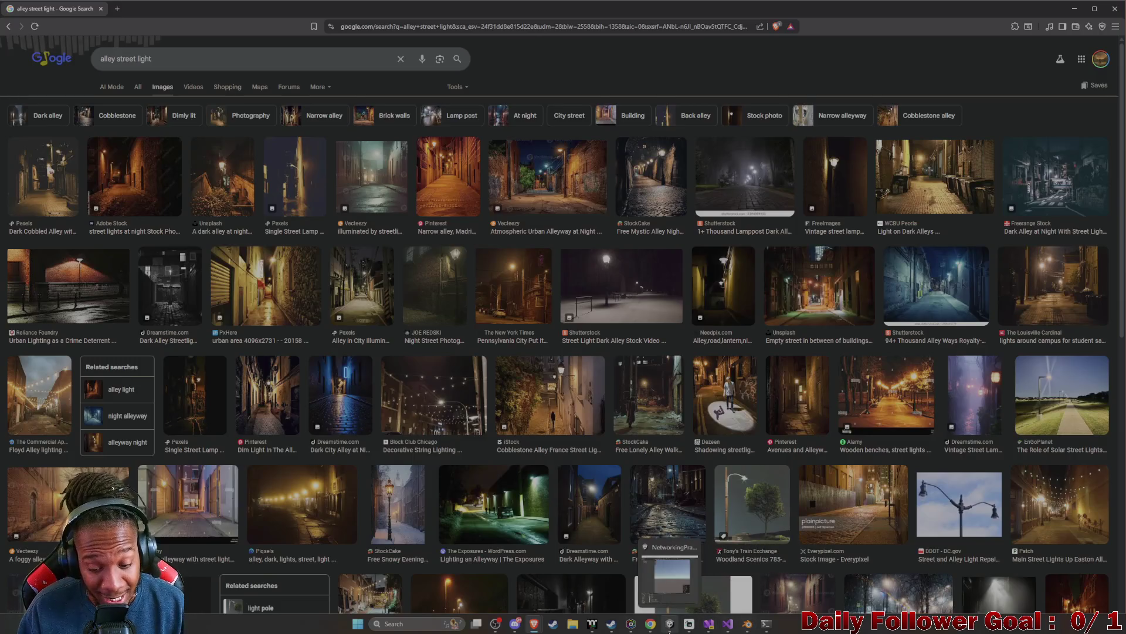
click(669, 623)
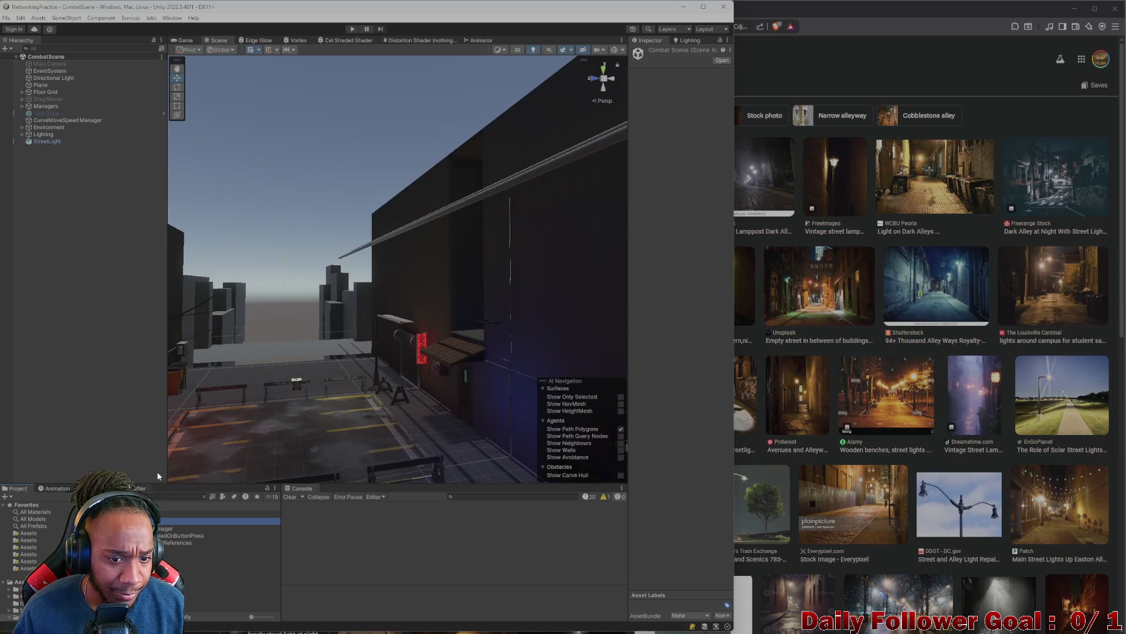
- Orbit and pan the Scene view around the StreetLight lamp post and alley barriers
scroll(420, 425, up, 5)
mouse_move(432, 376)
mouse_down()
mouse_move(424, 276)
mouse_move(474, 306)
mouse_move(451, 331)
mouse_move(329, 381)
mouse_move(473, 445)
mouse_move(403, 404)
mouse_move(397, 422)
mouse_move(372, 320)
mouse_move(587, 175)
mouse_move(502, 157)
mouse_up()
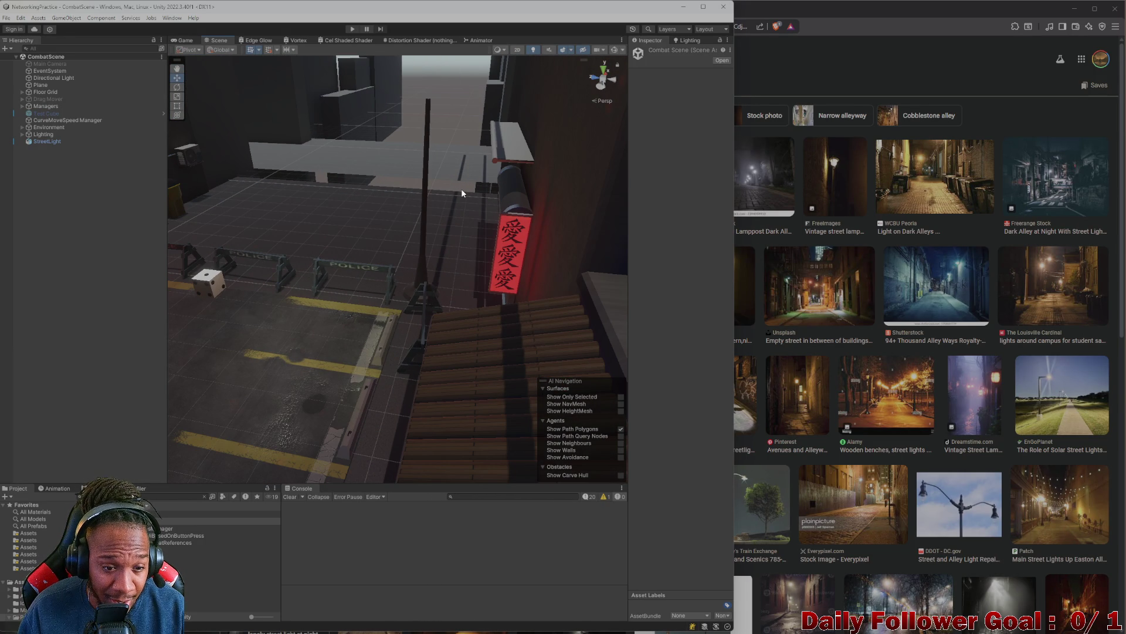
mouse_move(376, 233)
mouse_down()
mouse_move(352, 394)
mouse_move(370, 350)
mouse_move(458, 422)
mouse_up()
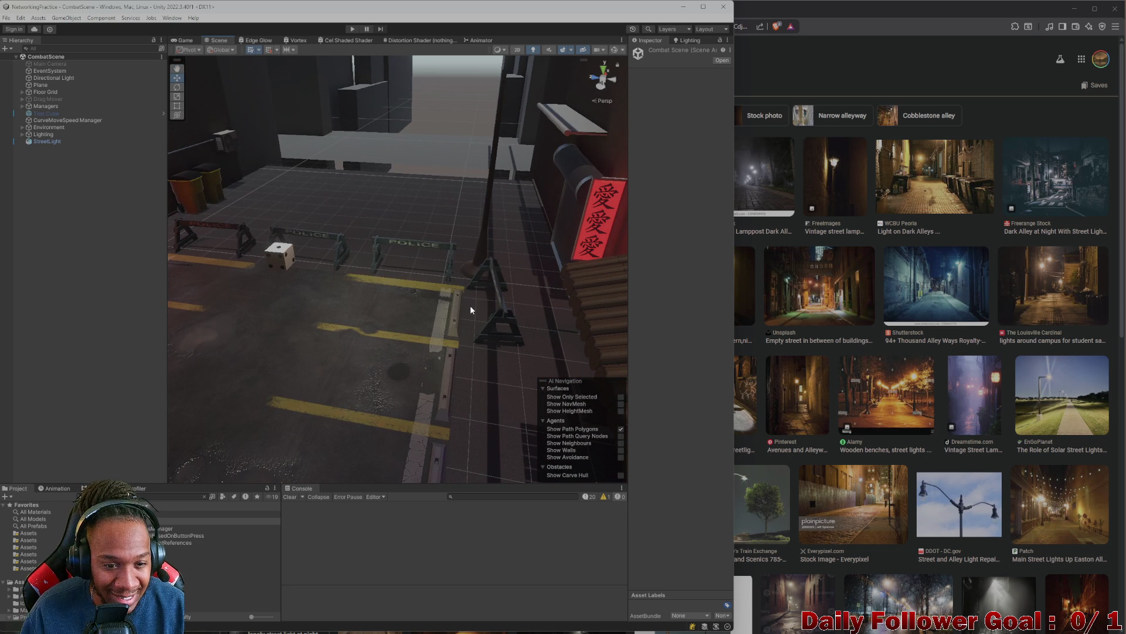
mouse_move(470, 306)
mouse_down()
mouse_move(422, 347)
mouse_move(404, 313)
mouse_up()
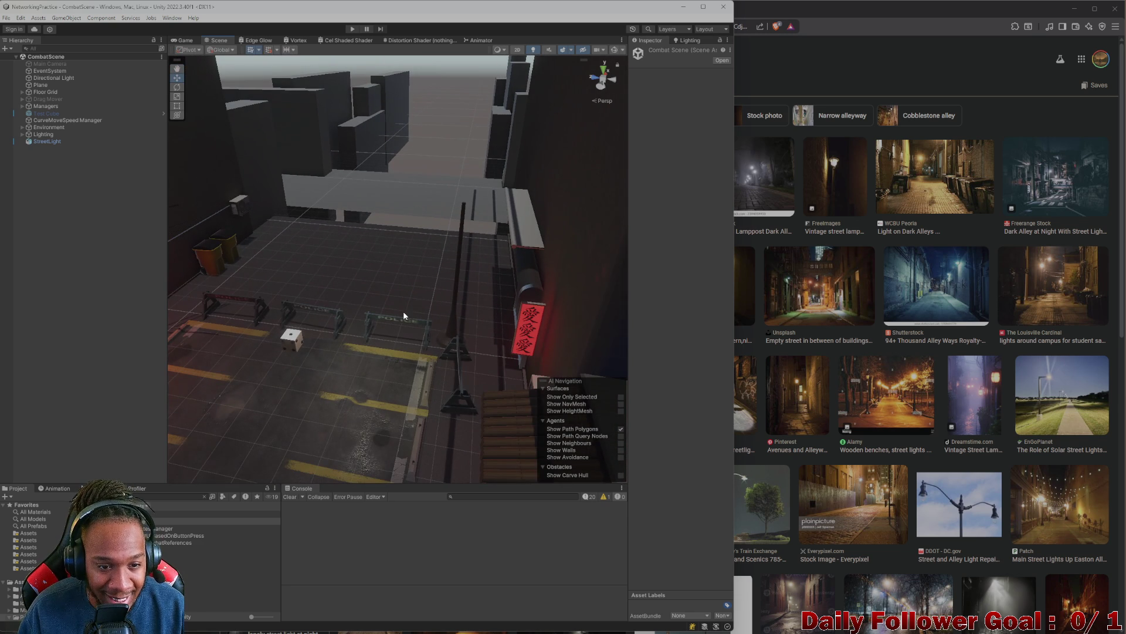
- Select the Spot Light under the Lighting group and frame it in the scene view
click(23, 135)
click(53, 205)
key(f)
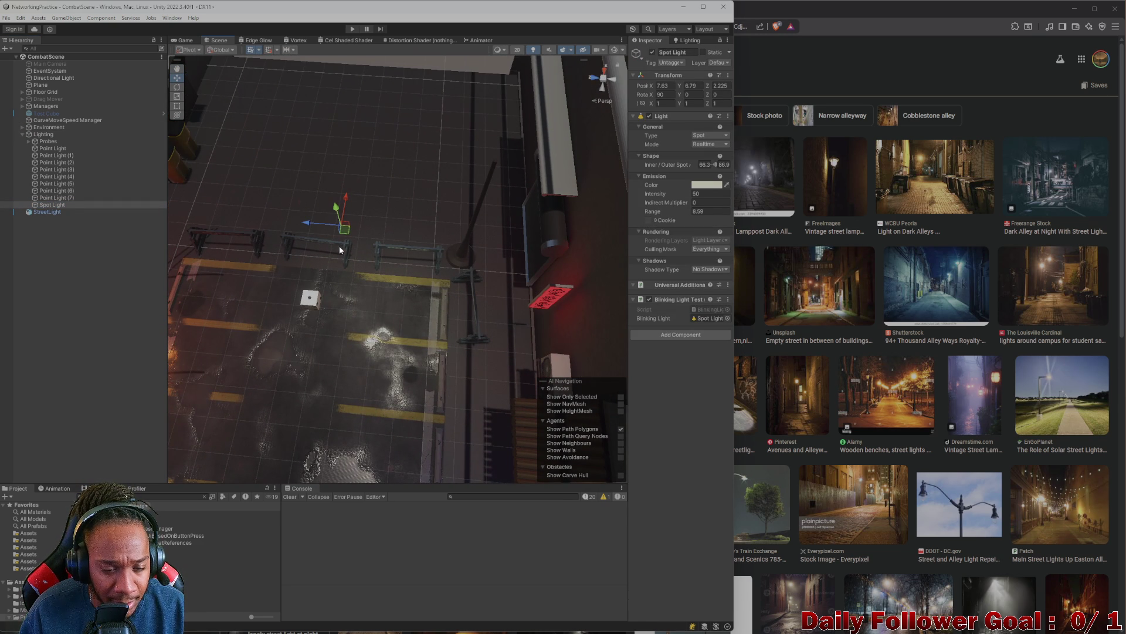
mouse_move(390, 260)
mouse_down()
mouse_move(467, 230)
mouse_move(430, 258)
mouse_up()
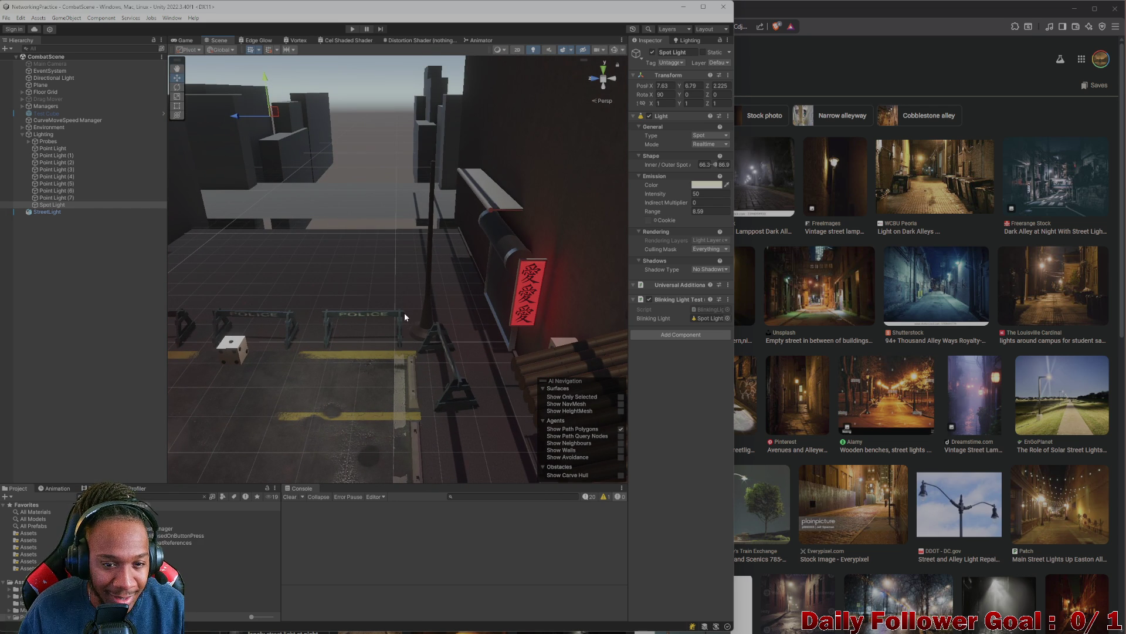
- Preview the game camera, turn the scene view toward the red sign, and start Play mode
click(186, 41)
click(218, 39)
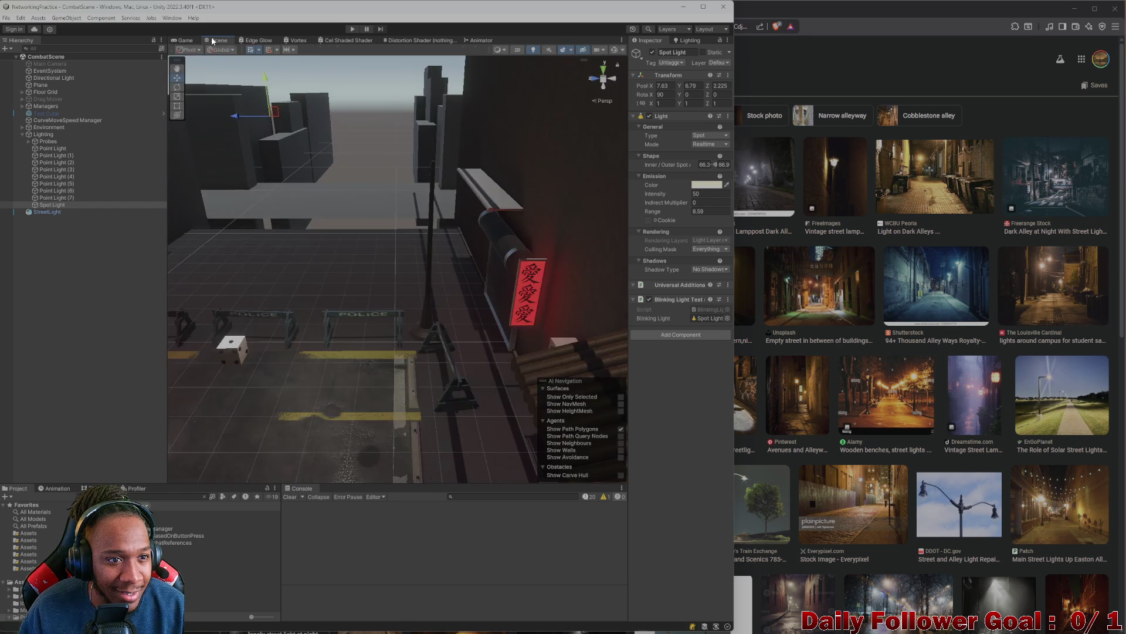
mouse_move(328, 247)
mouse_down()
mouse_move(440, 231)
mouse_move(365, 294)
mouse_move(279, 254)
mouse_move(409, 264)
mouse_move(329, 269)
mouse_move(365, 92)
mouse_up()
key(ctrl+p)
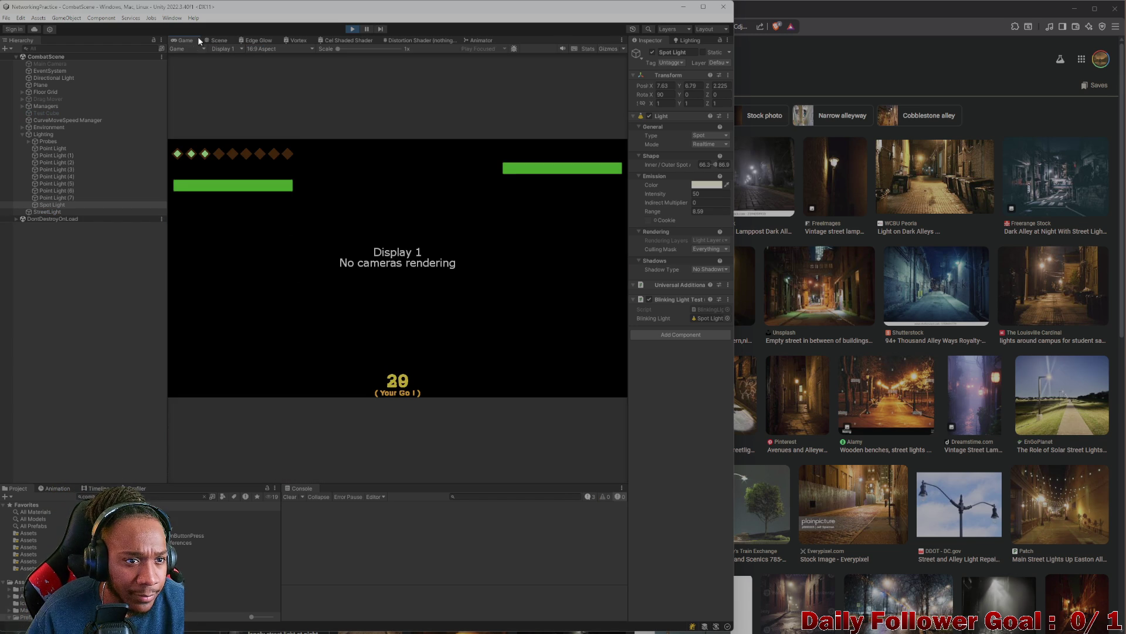
- Turn the scene view toward the red sign and awning, then add a 3D Sphere
click(219, 40)
mouse_move(416, 275)
mouse_down()
mouse_move(415, 290)
mouse_move(458, 255)
mouse_move(439, 270)
mouse_up()
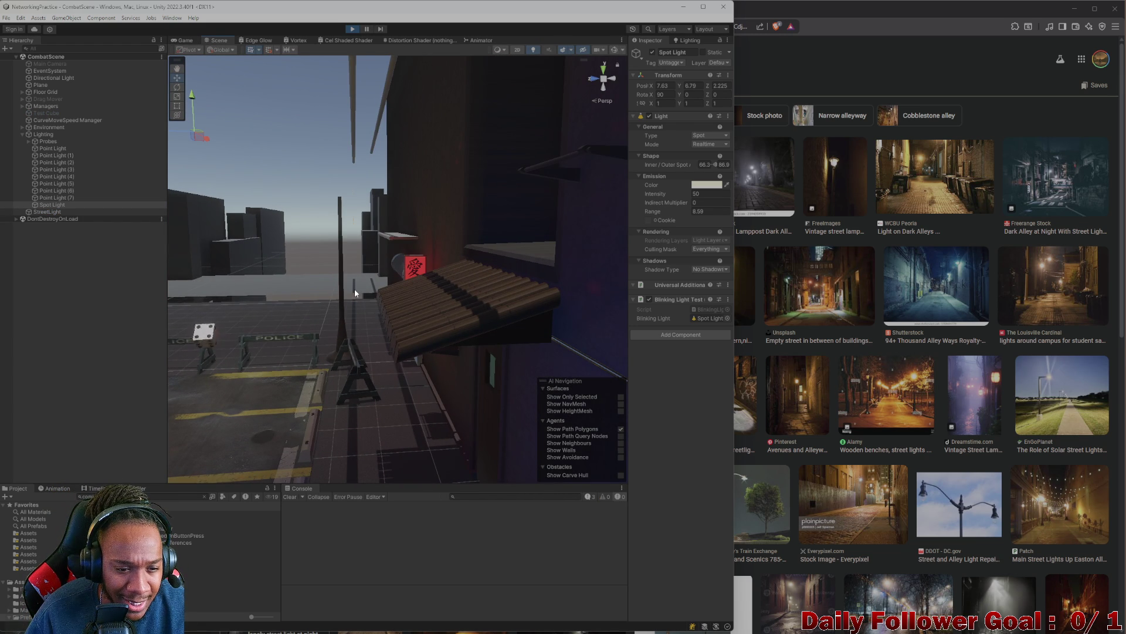
mouse_move(354, 289)
mouse_down()
mouse_move(400, 272)
mouse_move(406, 241)
mouse_move(392, 191)
mouse_up()
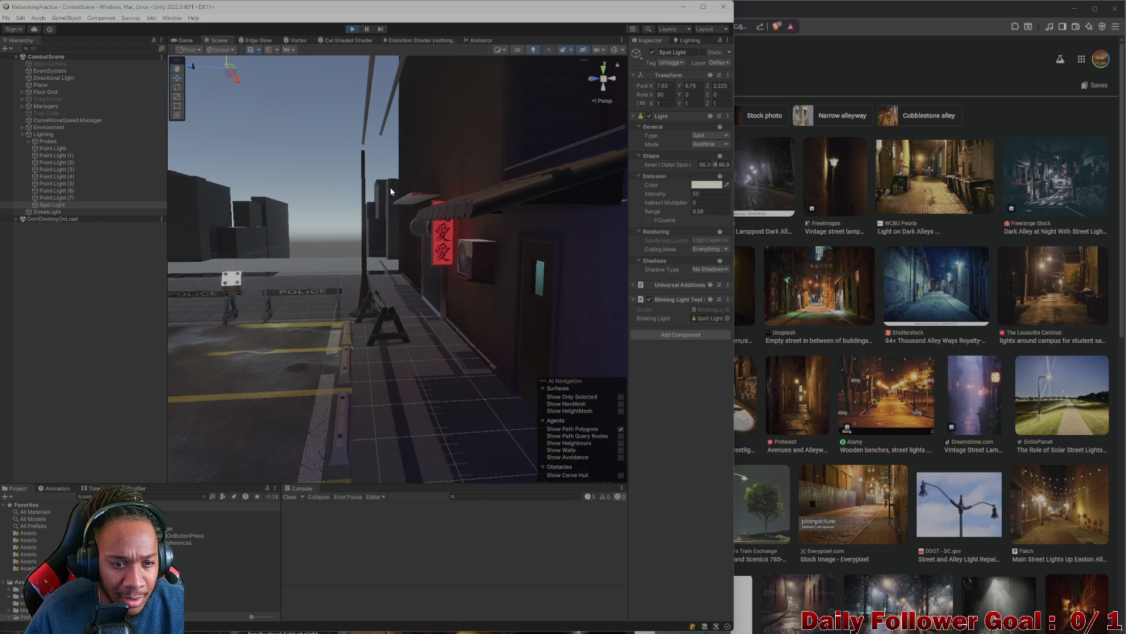
right_click(64, 287)
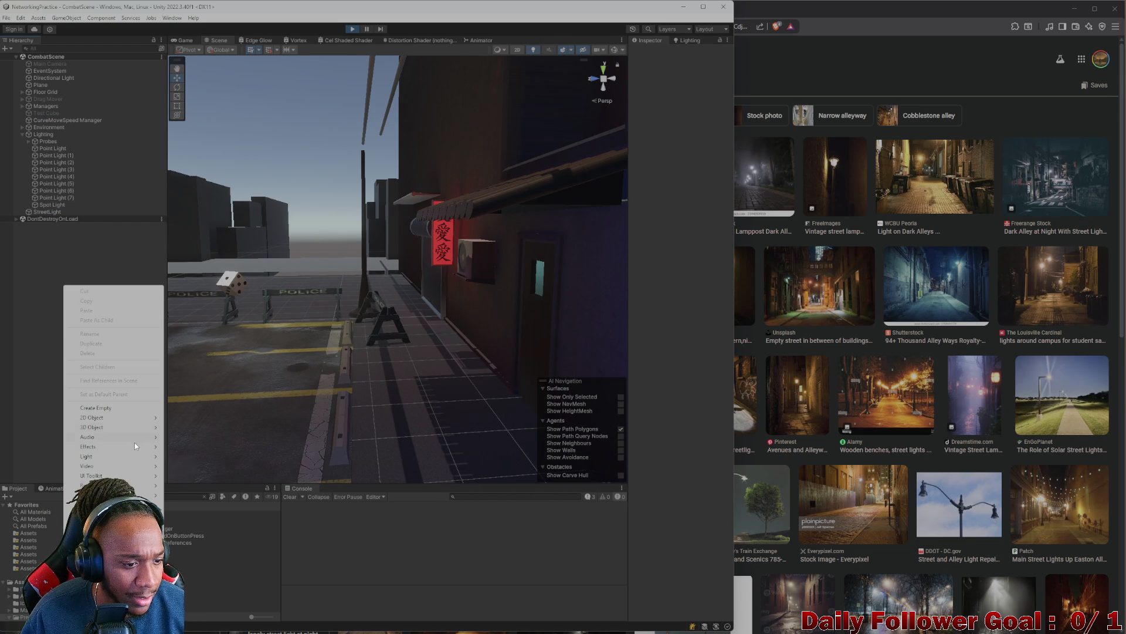
mouse_move(125, 428)
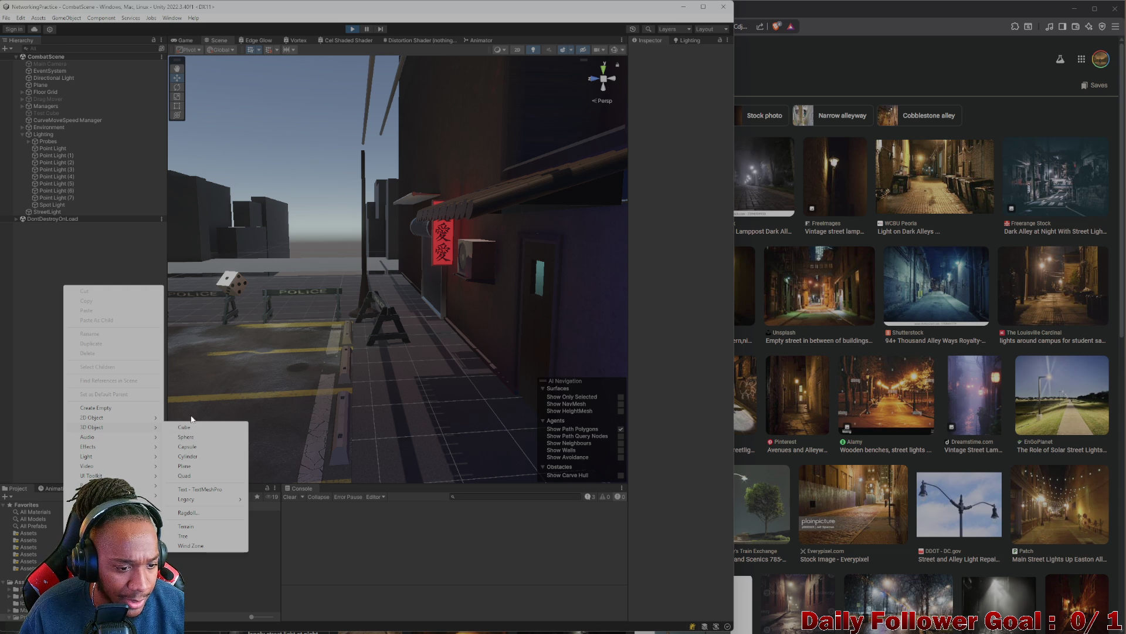
click(194, 434)
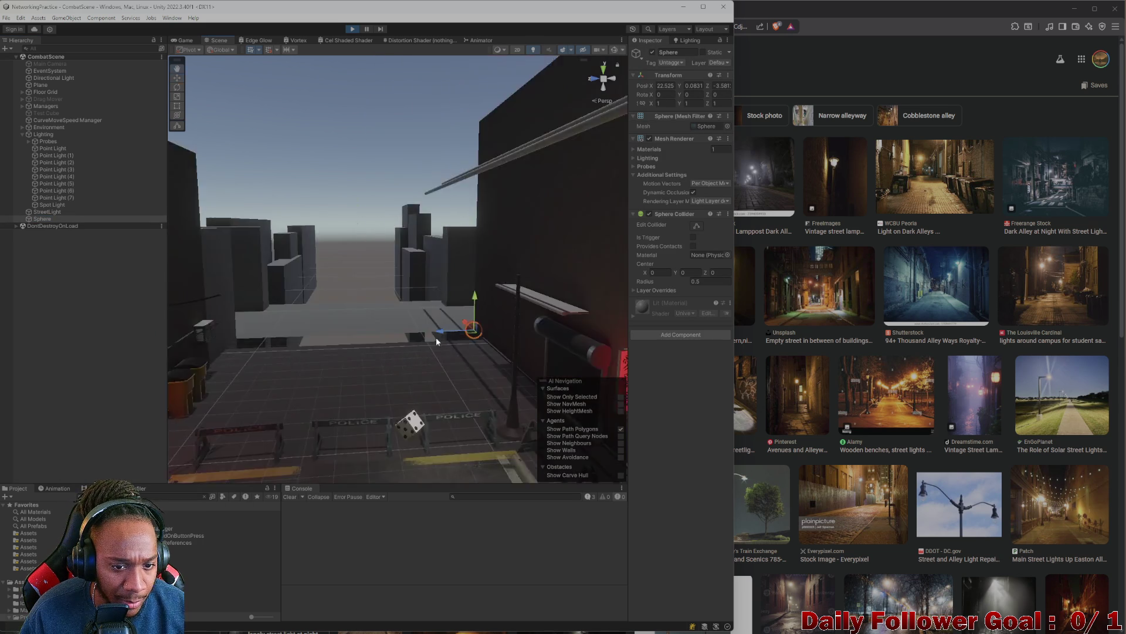
- Move the sphere to the awning, shrink and flatten it, and lower it into place
mouse_move(240, 224)
mouse_down()
mouse_move(361, 387)
mouse_move(327, 251)
mouse_move(342, 226)
mouse_move(343, 307)
mouse_move(318, 260)
mouse_move(389, 227)
mouse_up()
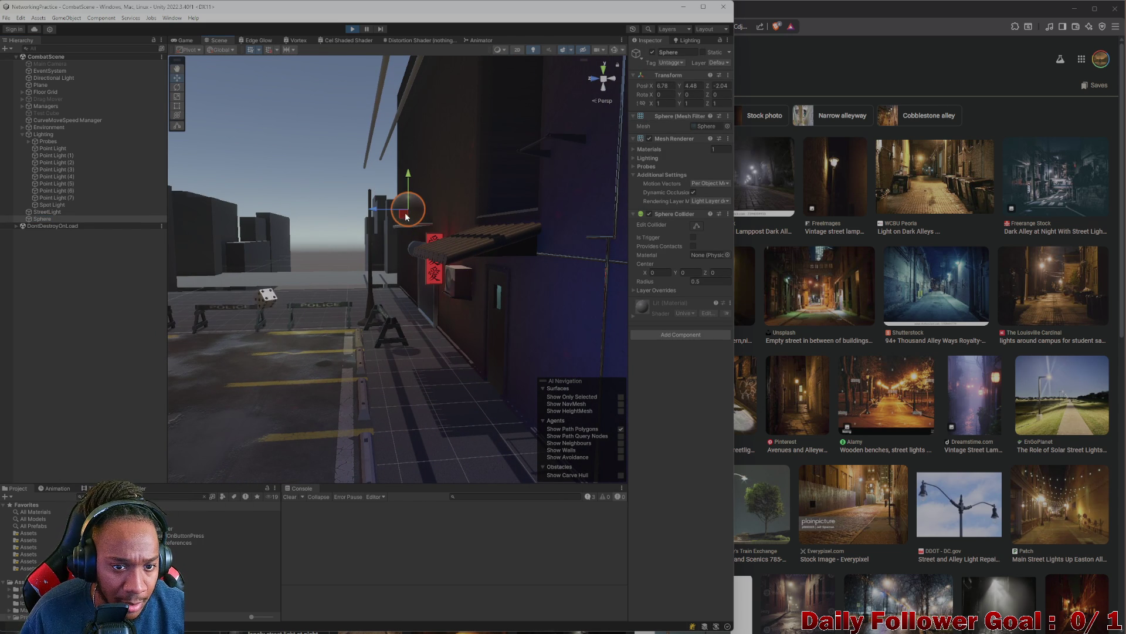
mouse_move(408, 222)
mouse_down()
mouse_move(372, 213)
mouse_move(410, 203)
mouse_up()
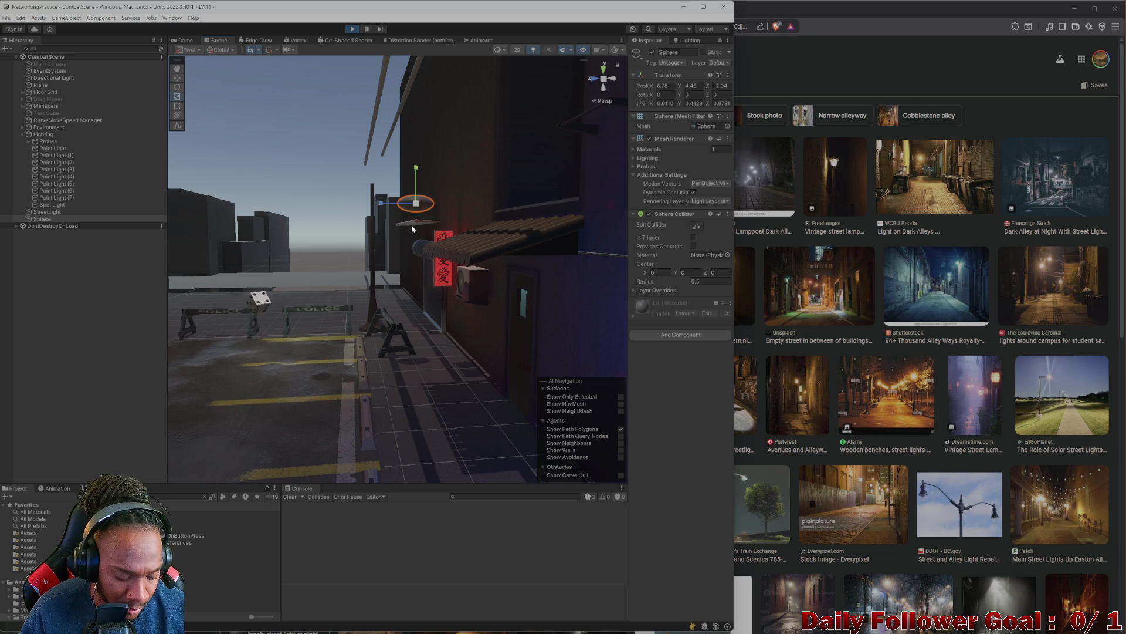
key(e)
key(w)
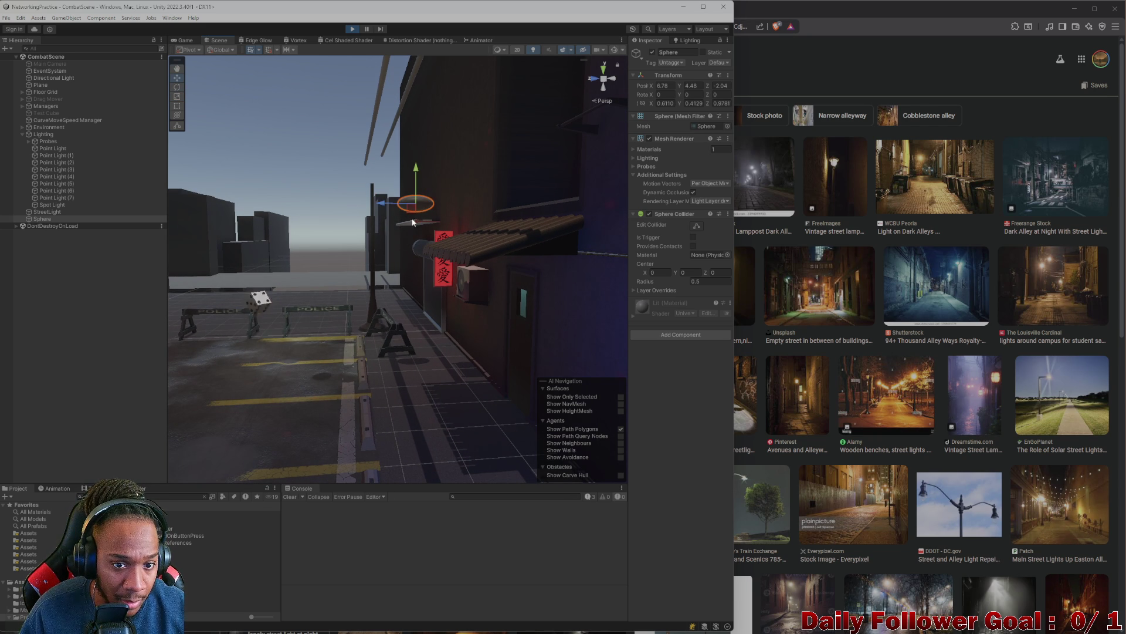
mouse_move(415, 185)
mouse_down()
mouse_move(403, 247)
mouse_move(381, 251)
mouse_move(318, 185)
mouse_move(366, 294)
mouse_up()
scroll(427, 275, up, 5)
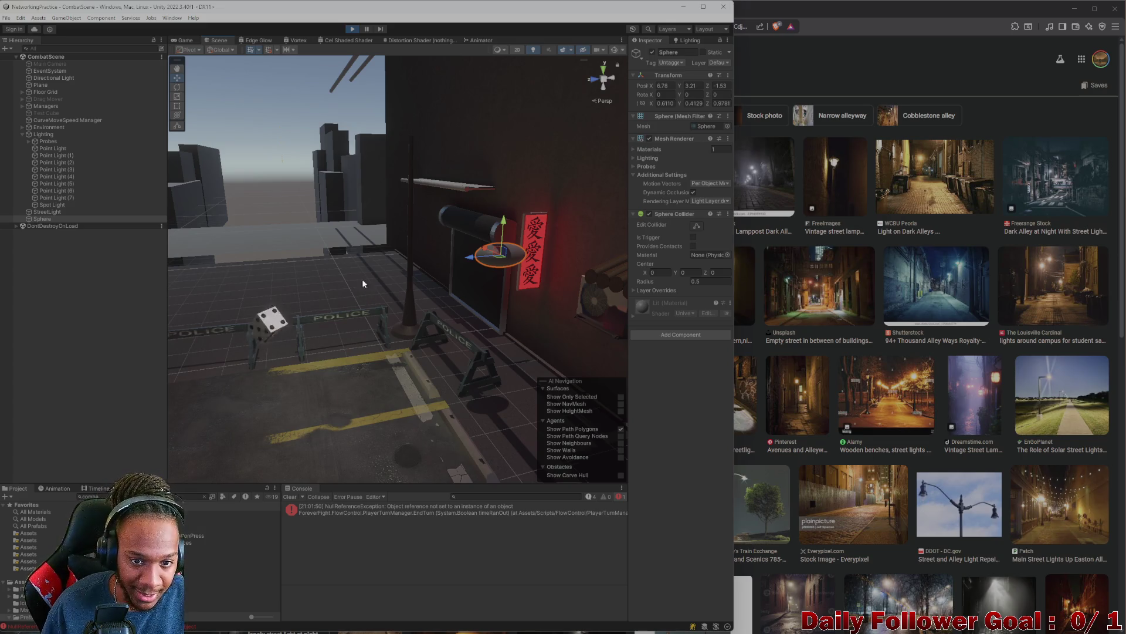
mouse_move(471, 257)
mouse_down()
mouse_move(405, 273)
mouse_move(433, 383)
mouse_move(427, 302)
mouse_move(511, 352)
mouse_move(476, 394)
mouse_move(407, 377)
mouse_move(402, 339)
mouse_move(365, 411)
mouse_move(376, 352)
mouse_move(397, 352)
mouse_move(392, 228)
mouse_move(387, 242)
mouse_move(399, 231)
mouse_move(389, 264)
mouse_move(322, 306)
mouse_move(352, 320)
mouse_move(376, 280)
mouse_move(445, 278)
mouse_move(420, 284)
mouse_up()
- Try rotating the sphere, then delete it and maximize the editor window
key(e)
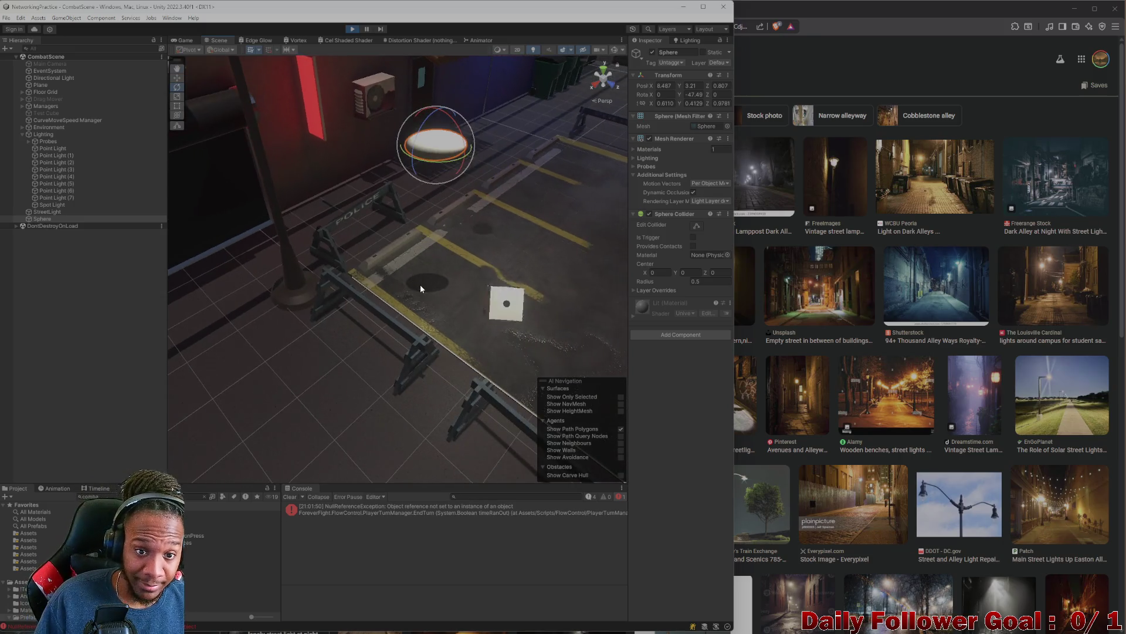
drag(405, 304, 409, 297)
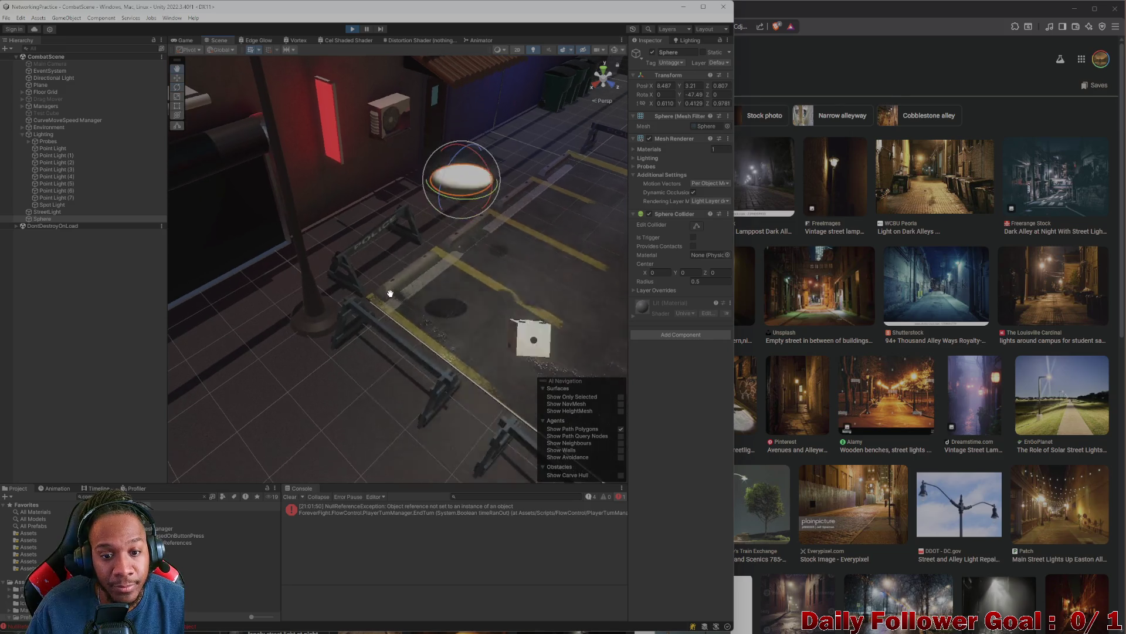
scroll(399, 294, down, 2)
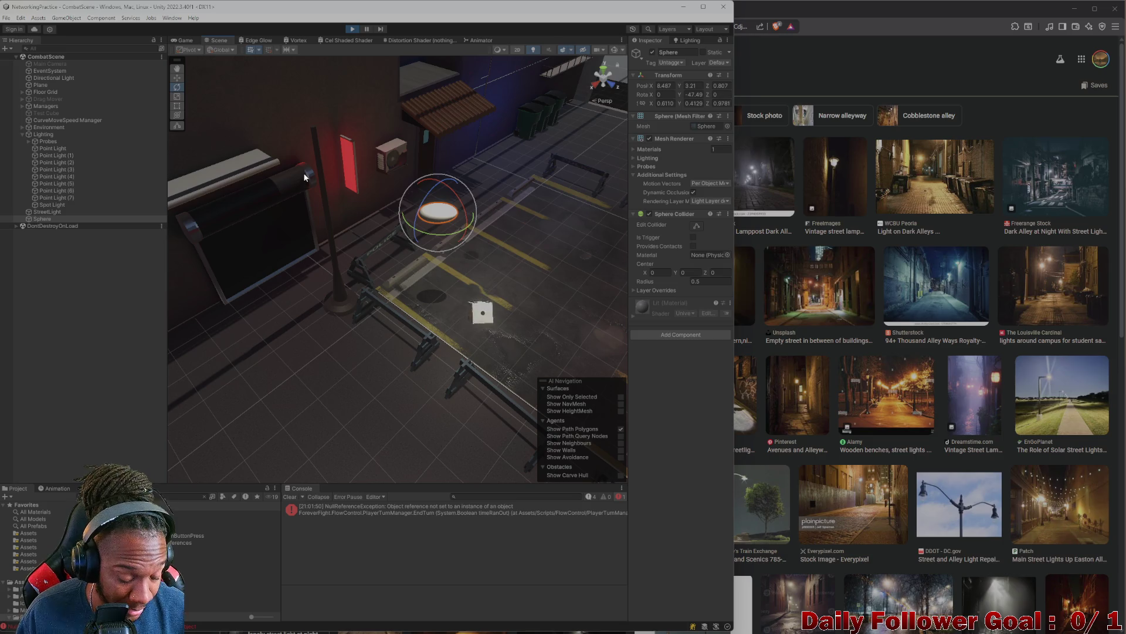
key(Delete)
mouse_move(446, 17)
mouse_down()
mouse_move(508, 112)
mouse_move(728, 37)
mouse_move(734, 3)
mouse_up()
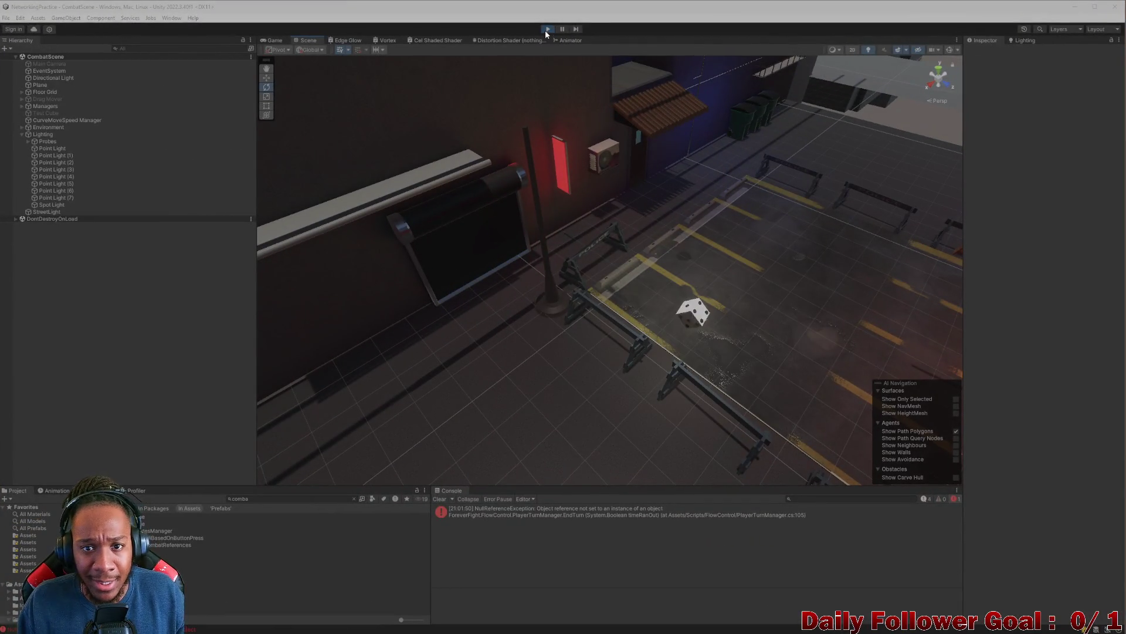
- Stop Play mode and clear the null-reference error from the console
click(545, 29)
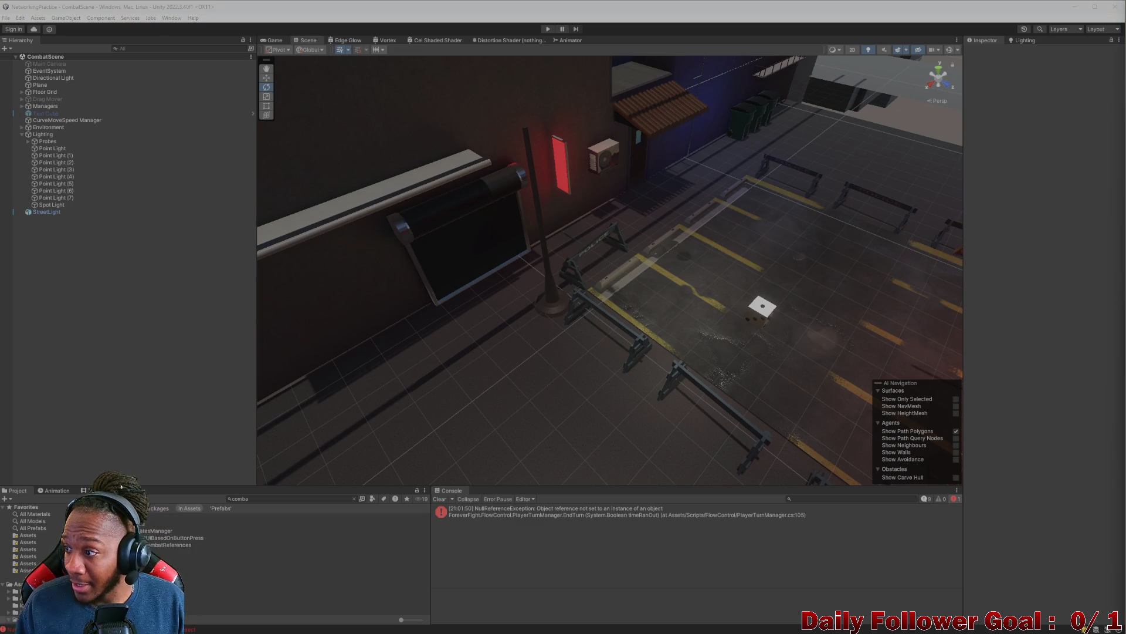
mouse_move(762, 223)
mouse_down()
mouse_move(668, 252)
mouse_move(737, 357)
mouse_move(737, 342)
mouse_move(684, 346)
mouse_move(642, 306)
mouse_move(599, 327)
mouse_move(382, 342)
mouse_move(458, 289)
mouse_up()
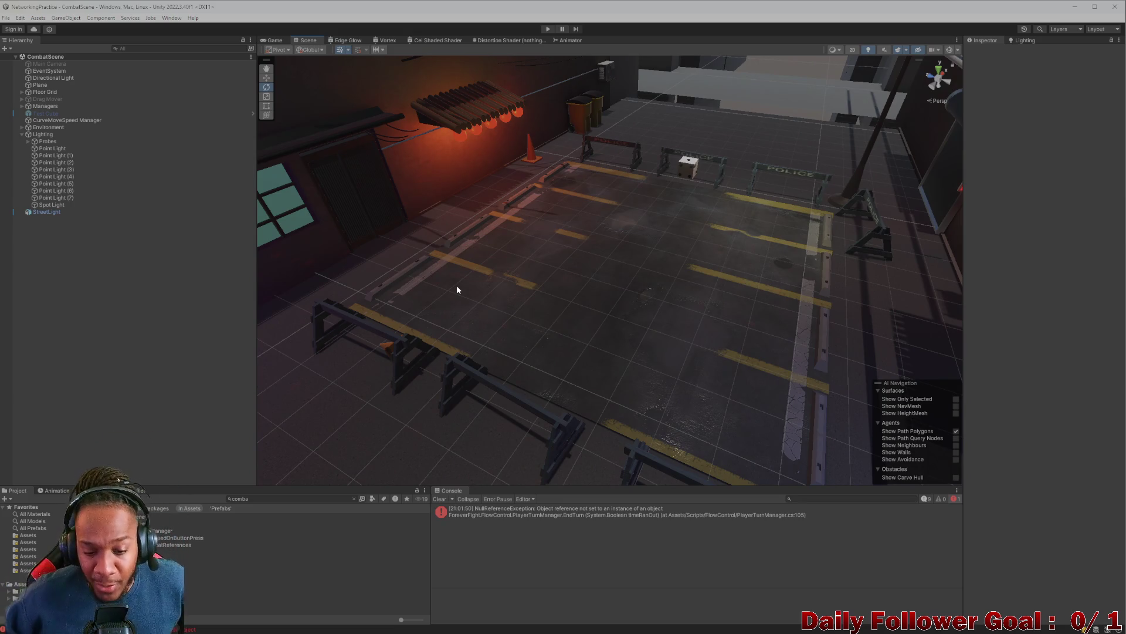
click(439, 499)
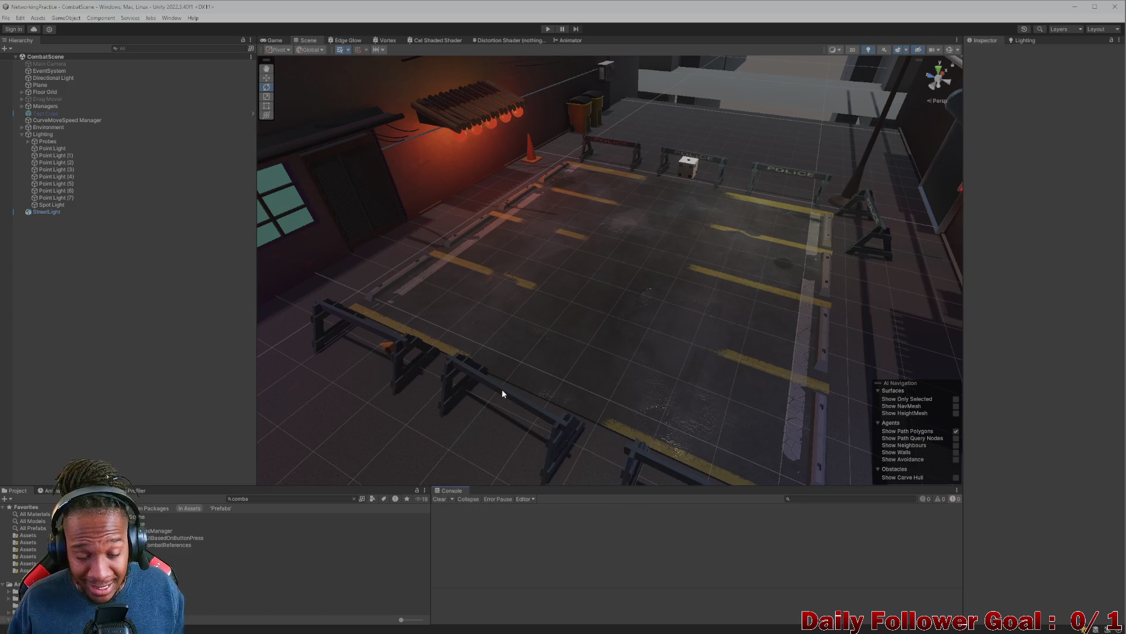
- Orbit and pan around the street to look down the alley arena
mouse_move(502, 389)
mouse_down()
mouse_move(495, 414)
mouse_move(626, 410)
mouse_move(595, 411)
mouse_move(661, 326)
mouse_move(633, 339)
mouse_move(690, 286)
mouse_move(692, 258)
mouse_move(680, 309)
mouse_move(695, 316)
mouse_move(689, 329)
mouse_move(678, 297)
mouse_move(687, 327)
mouse_move(615, 271)
mouse_move(623, 327)
mouse_move(648, 354)
mouse_move(642, 286)
mouse_up()
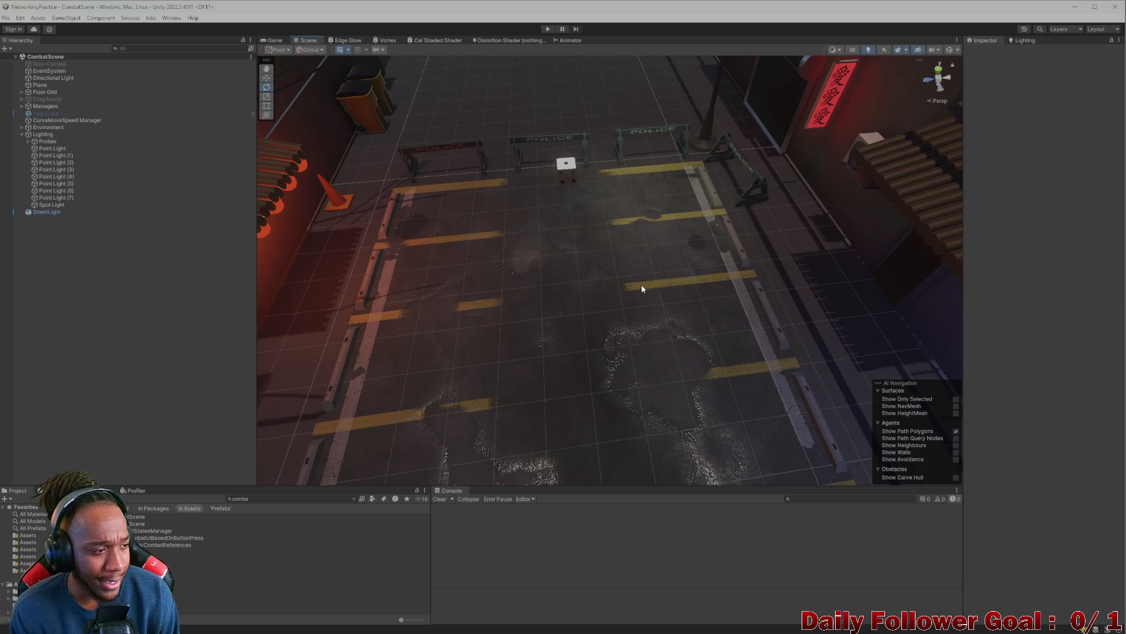
scroll(641, 283, up, 5)
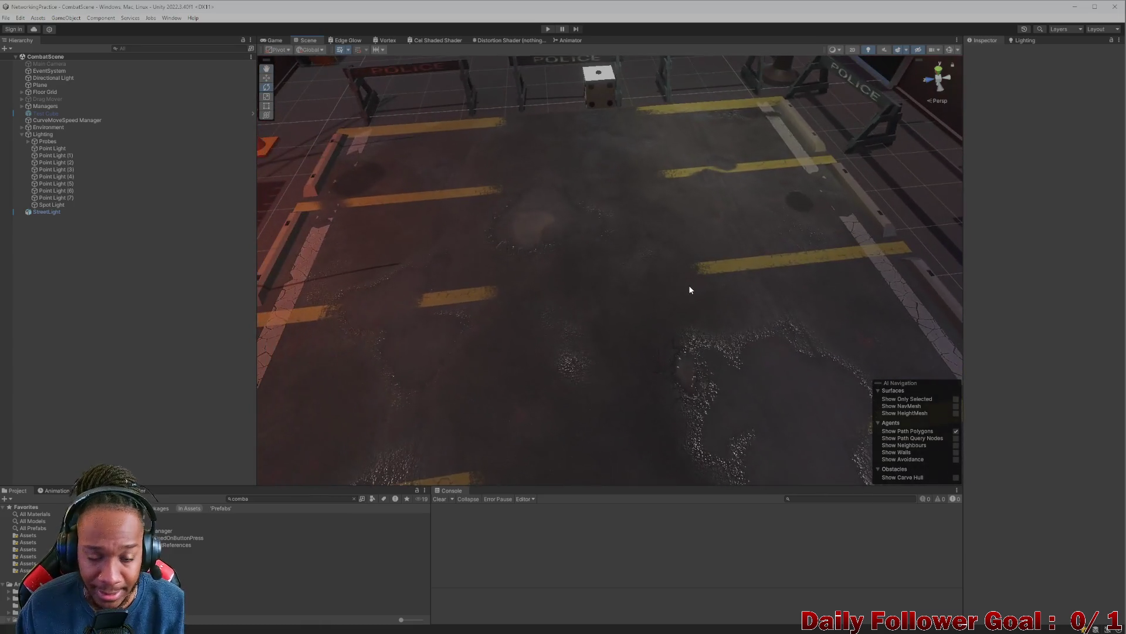
scroll(689, 284, down, 5)
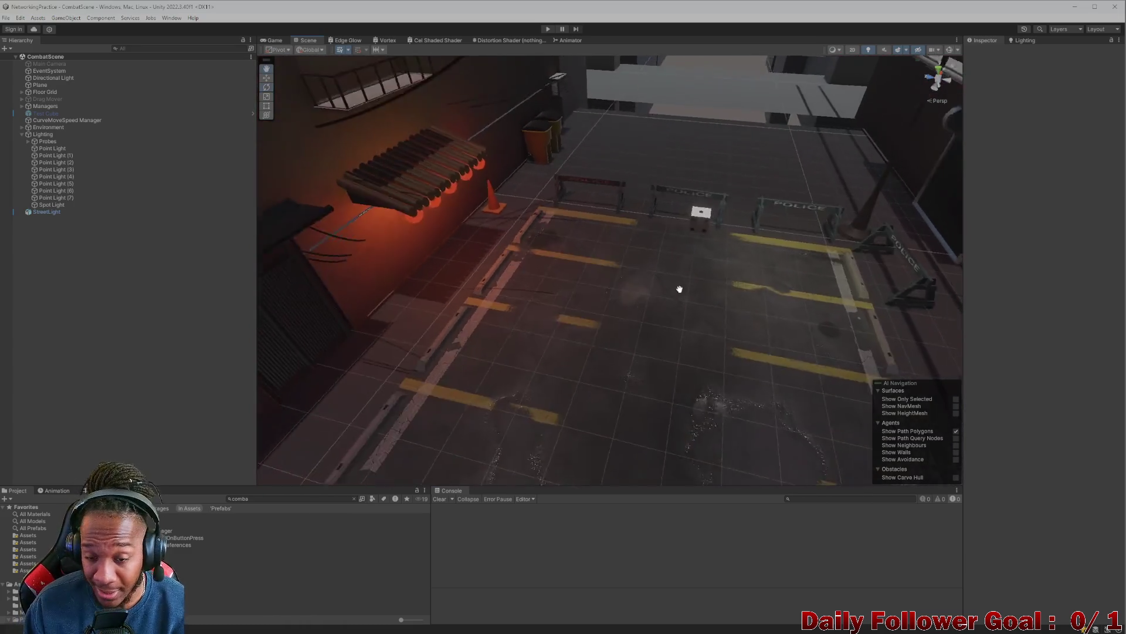
mouse_move(618, 256)
mouse_down()
mouse_move(640, 227)
mouse_move(644, 266)
mouse_move(621, 322)
mouse_move(724, 290)
mouse_move(674, 311)
mouse_move(610, 297)
mouse_move(678, 326)
mouse_move(653, 334)
mouse_move(687, 322)
mouse_move(732, 269)
mouse_move(598, 305)
mouse_move(663, 369)
mouse_move(478, 345)
mouse_move(556, 361)
mouse_move(550, 349)
mouse_up()
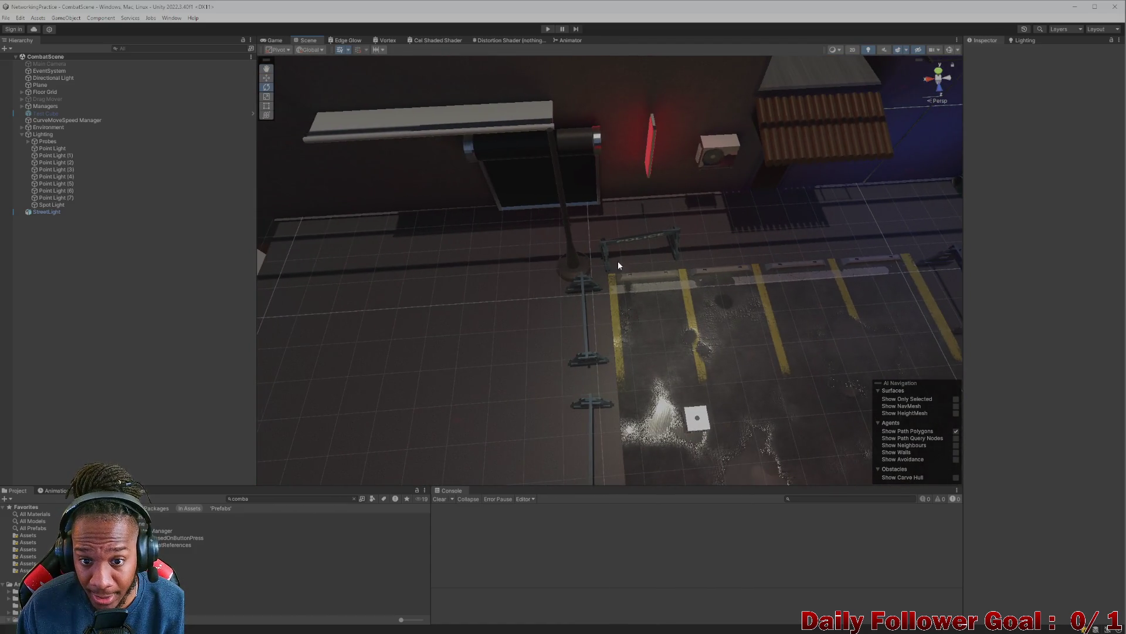
mouse_move(619, 265)
mouse_down()
mouse_move(675, 393)
mouse_move(794, 402)
mouse_move(703, 315)
mouse_move(562, 271)
mouse_move(653, 341)
mouse_up()
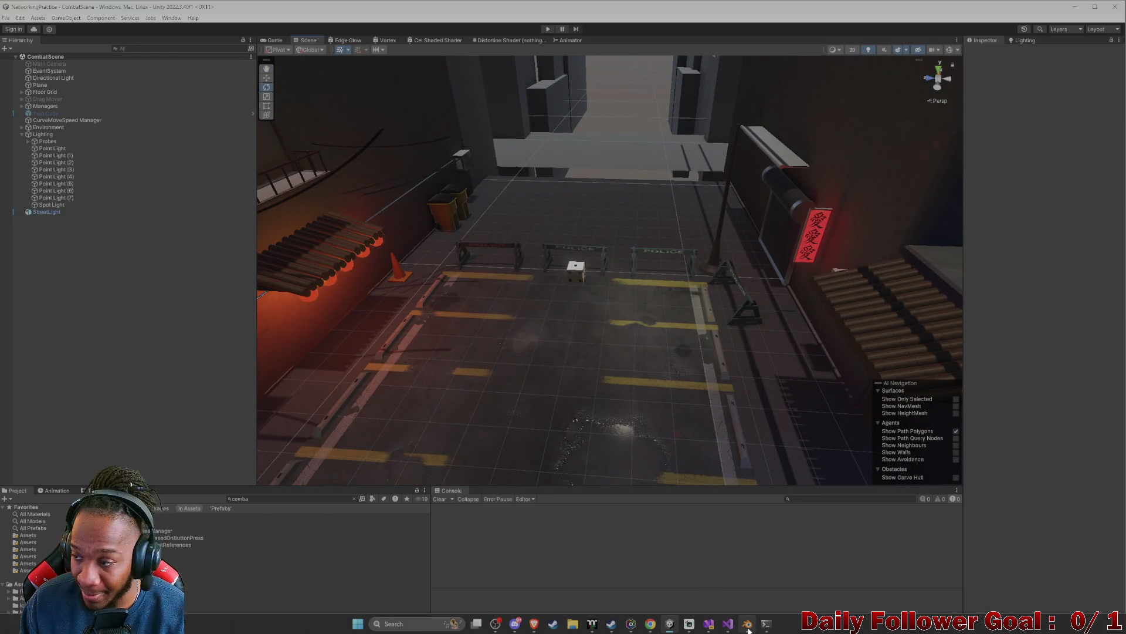
- Switch to Blender and orbit the street lamp, viewing the post and flared base from below
click(748, 624)
scroll(462, 358, up, 3)
scroll(510, 367, down, 3)
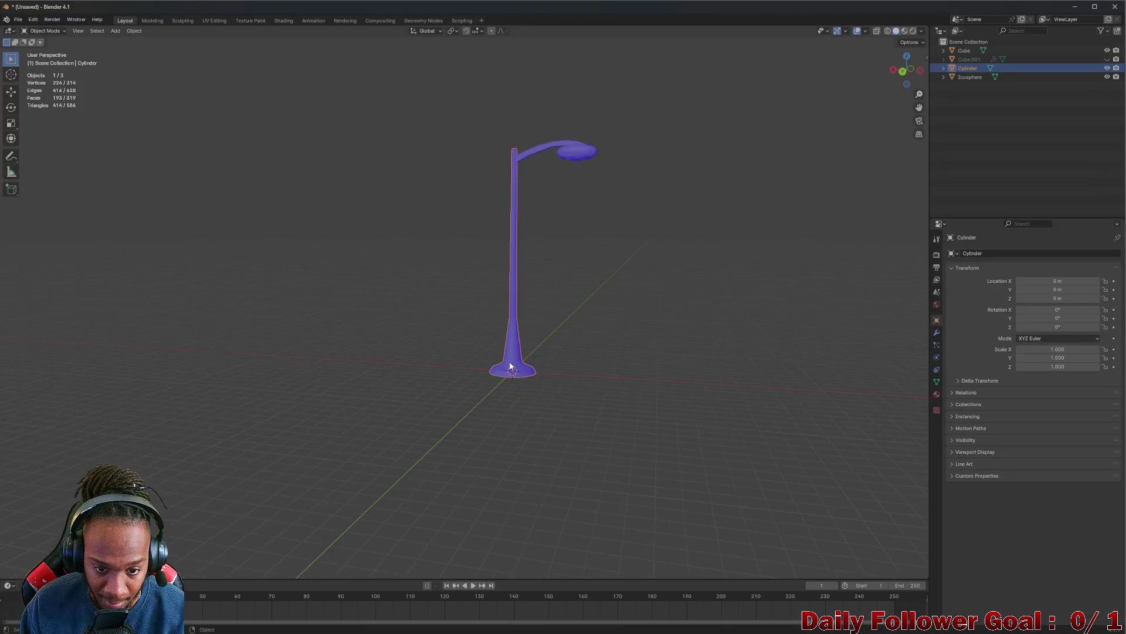
mouse_move(510, 366)
mouse_down()
mouse_move(520, 381)
mouse_move(521, 335)
mouse_up()
scroll(524, 336, up, 3)
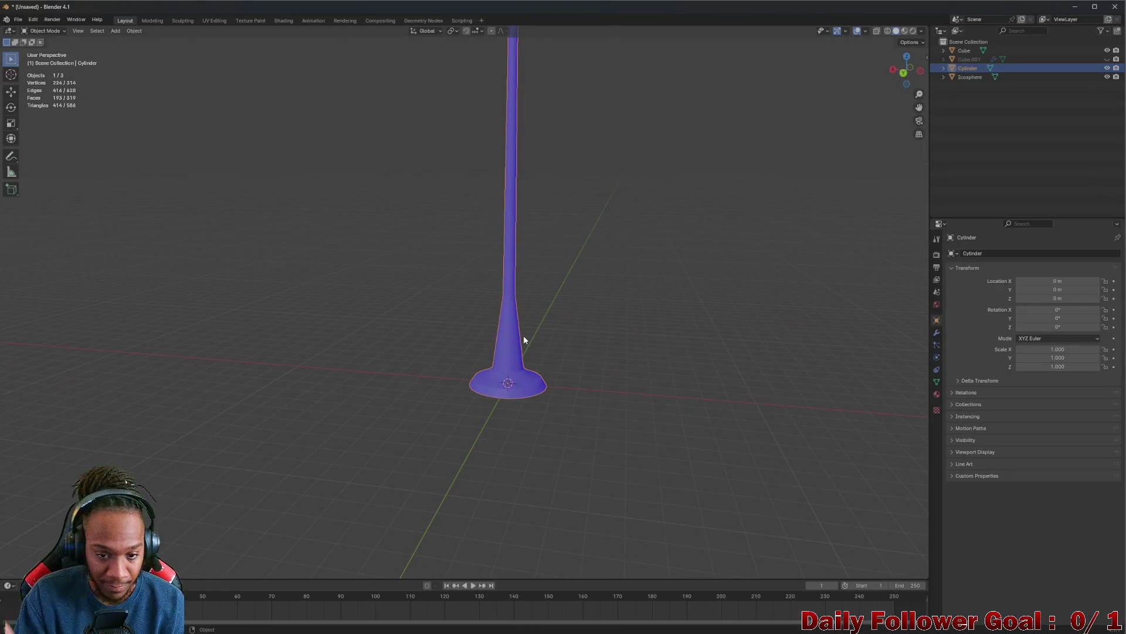
scroll(523, 336, down, 3)
drag(535, 286, 374, 278)
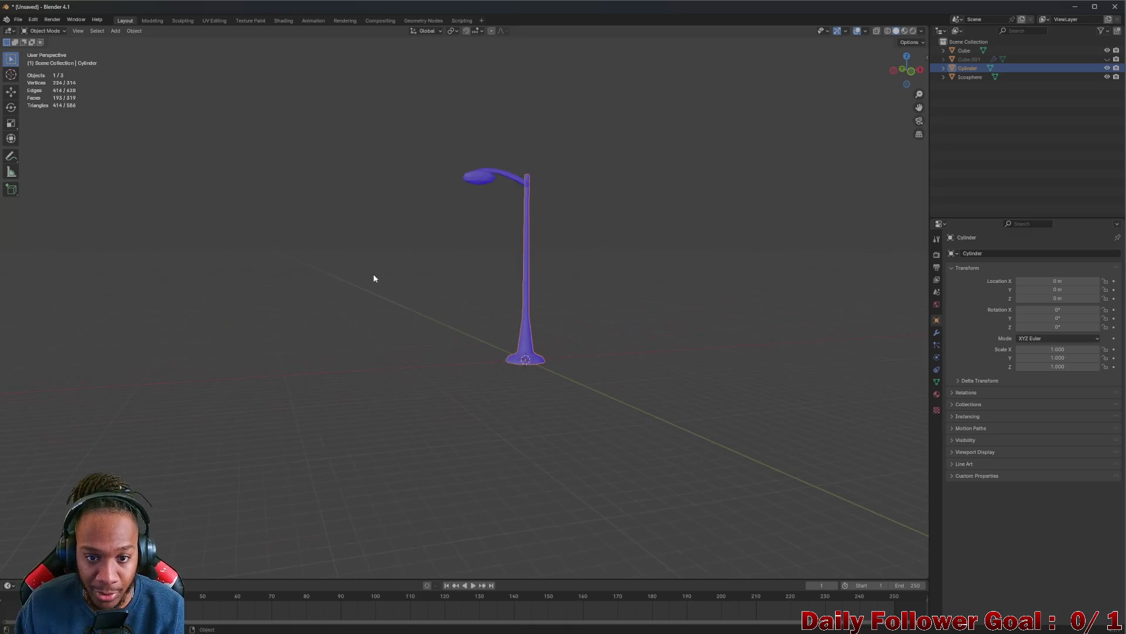
mouse_move(515, 249)
mouse_down()
mouse_move(692, 246)
mouse_move(520, 350)
mouse_up()
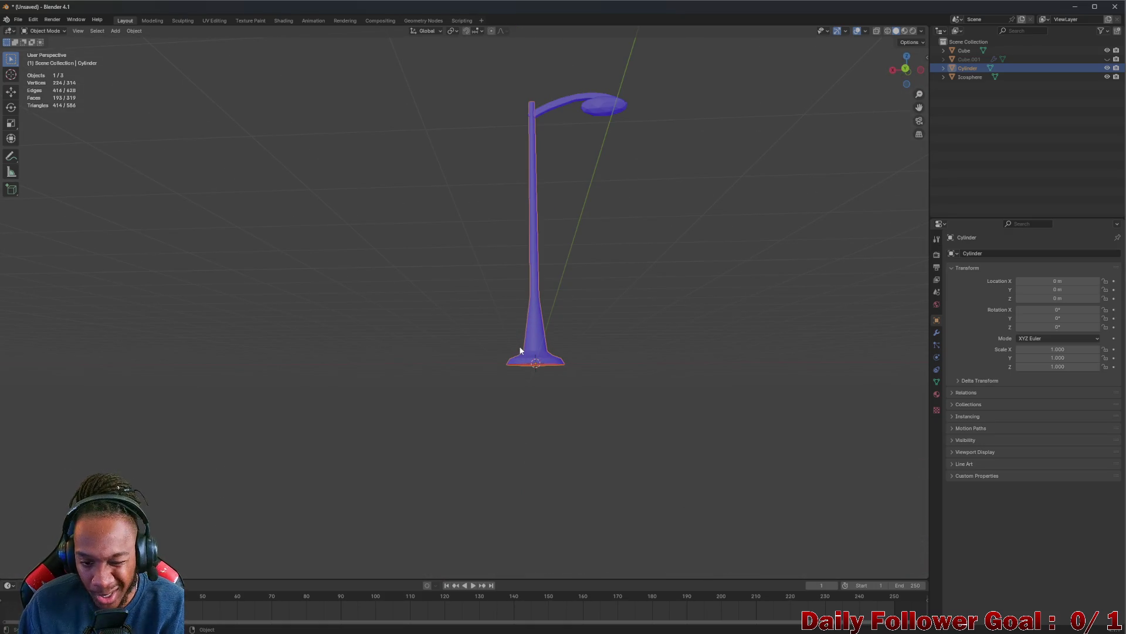
scroll(510, 350, up, 2)
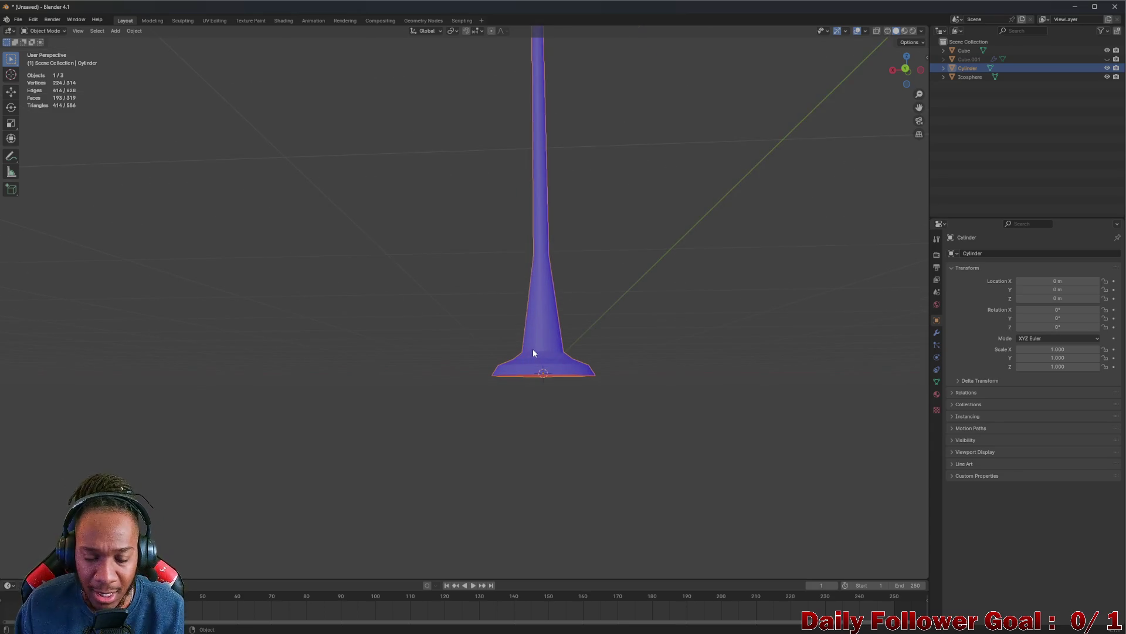
mouse_move(532, 352)
mouse_down()
mouse_move(523, 347)
mouse_move(558, 352)
mouse_up()
scroll(522, 347, down, 2)
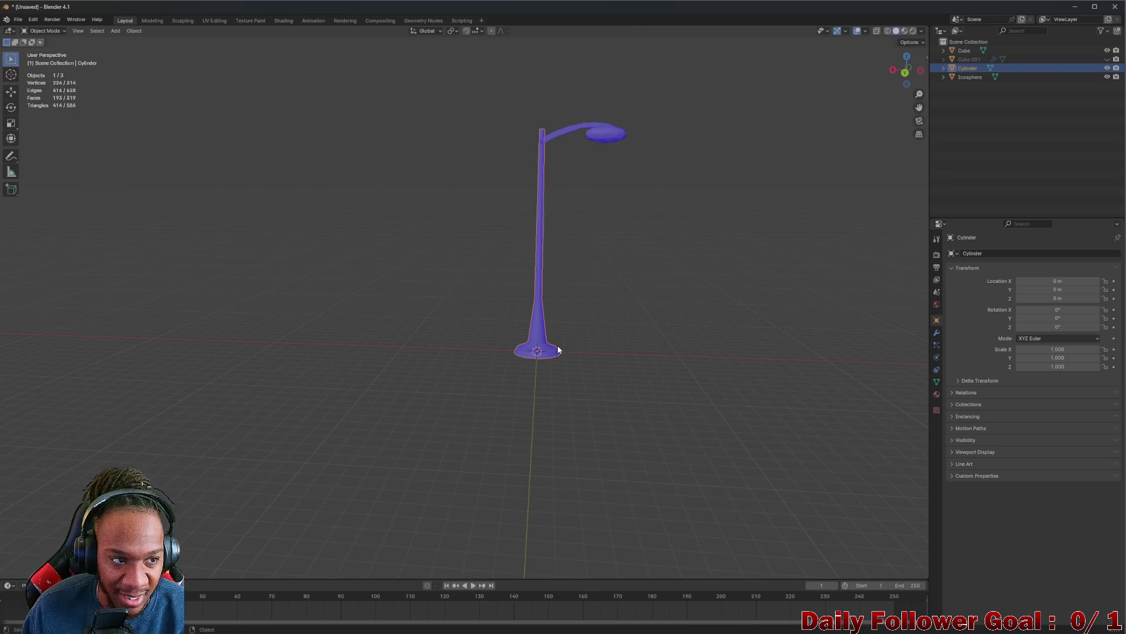
- Orbit over the lamp from higher, diagonal and flatter angles to inspect the arm and head
scroll(558, 350, up, 2)
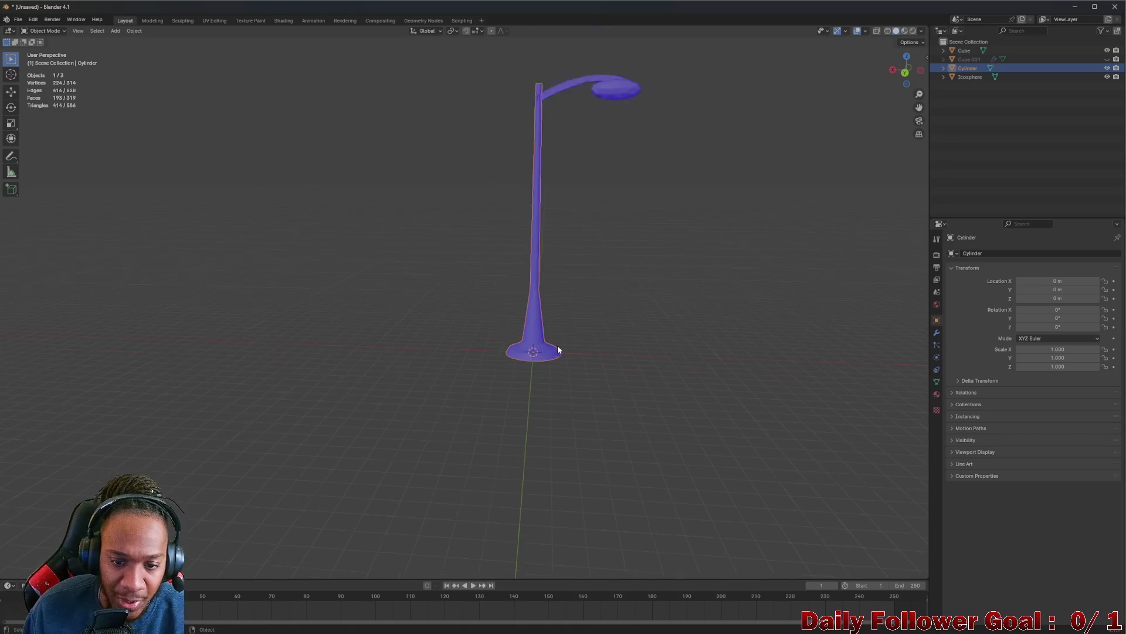
mouse_move(558, 350)
mouse_down()
mouse_move(558, 325)
mouse_move(548, 340)
mouse_move(355, 315)
mouse_move(417, 236)
mouse_move(417, 251)
mouse_up()
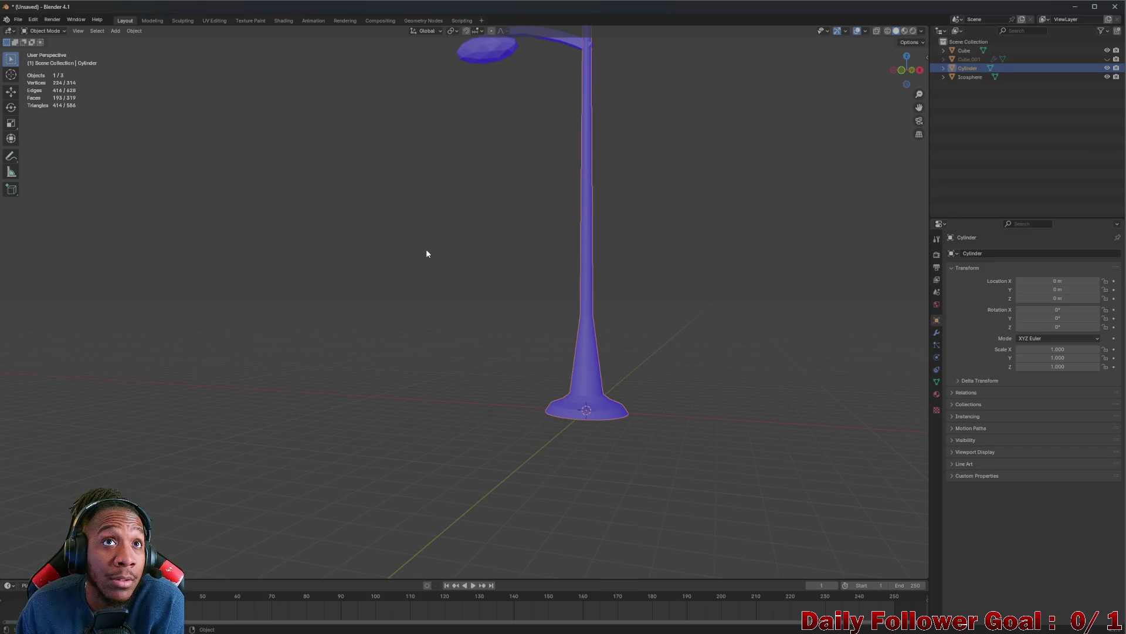
scroll(463, 250, down, 2)
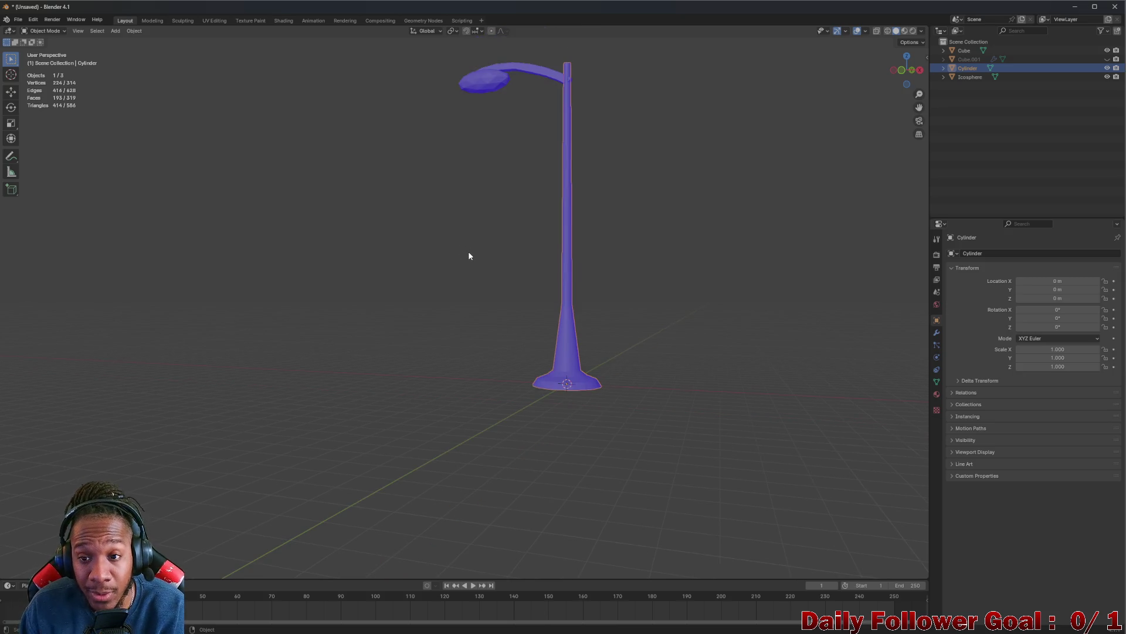
drag(470, 254, 510, 278)
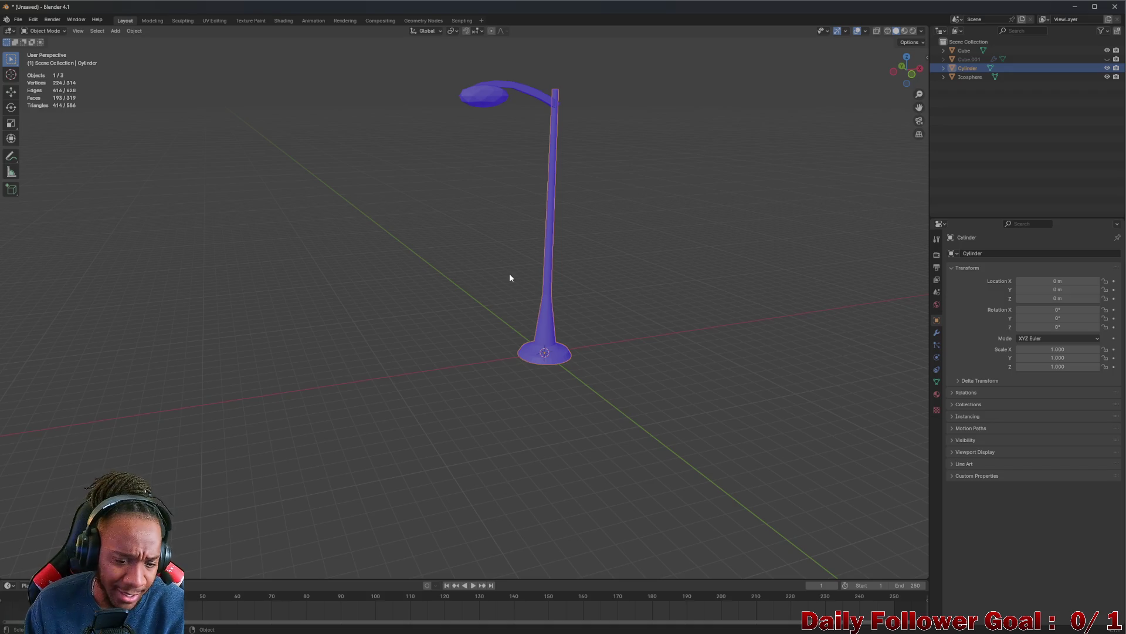
mouse_move(510, 278)
mouse_down()
mouse_move(661, 307)
mouse_move(750, 307)
mouse_move(740, 290)
mouse_up()
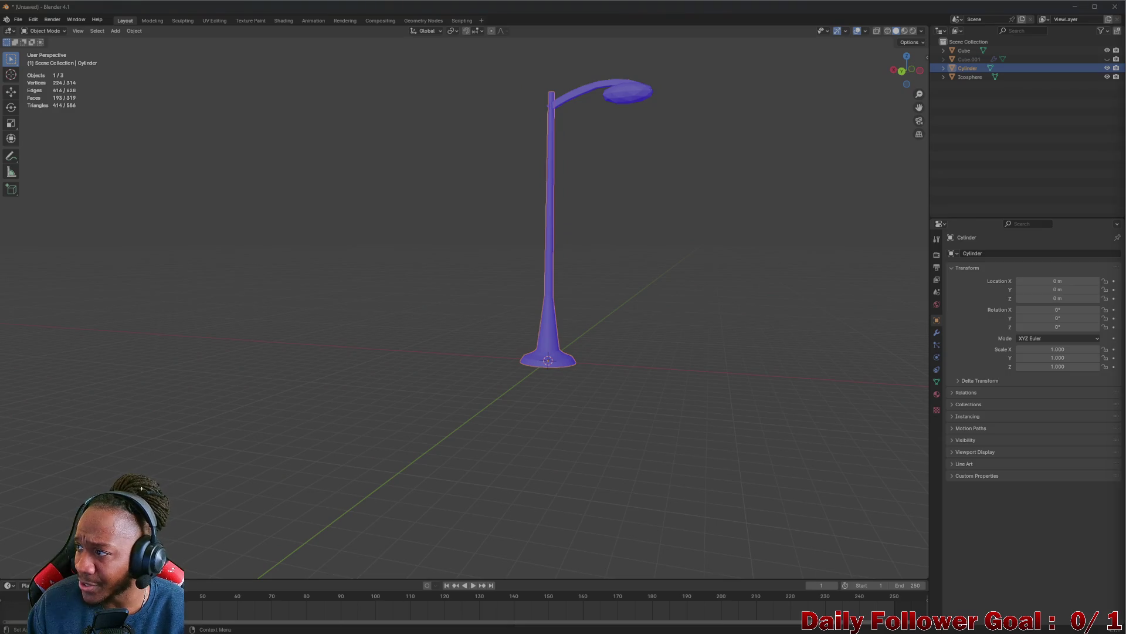
drag(646, 221, 425, 229)
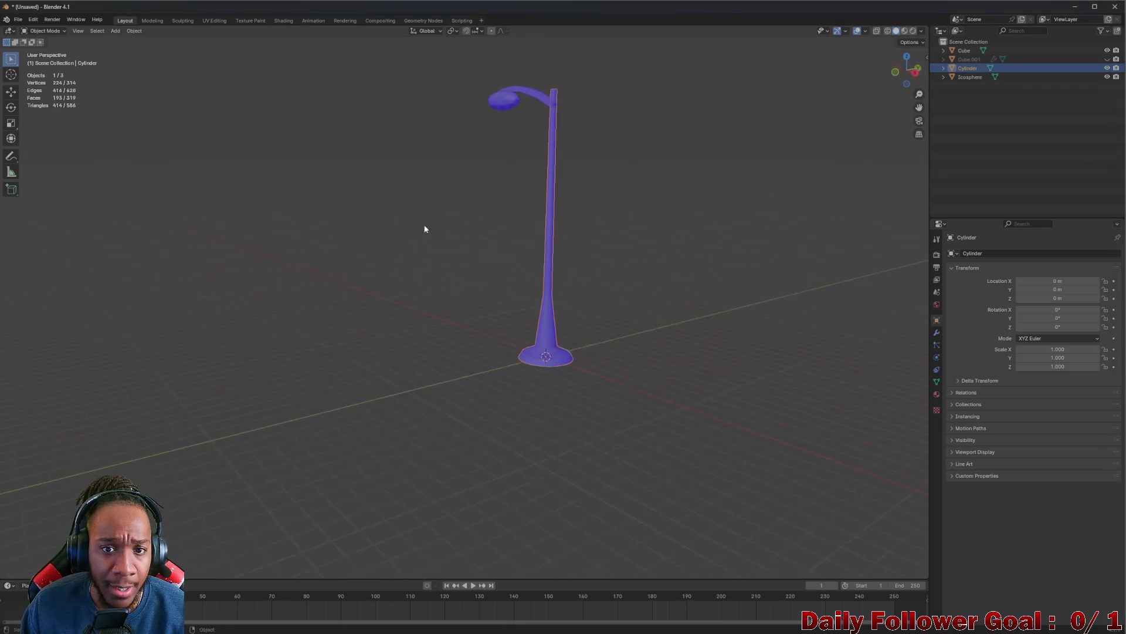
scroll(510, 209, up, 4)
scroll(553, 199, down, 4)
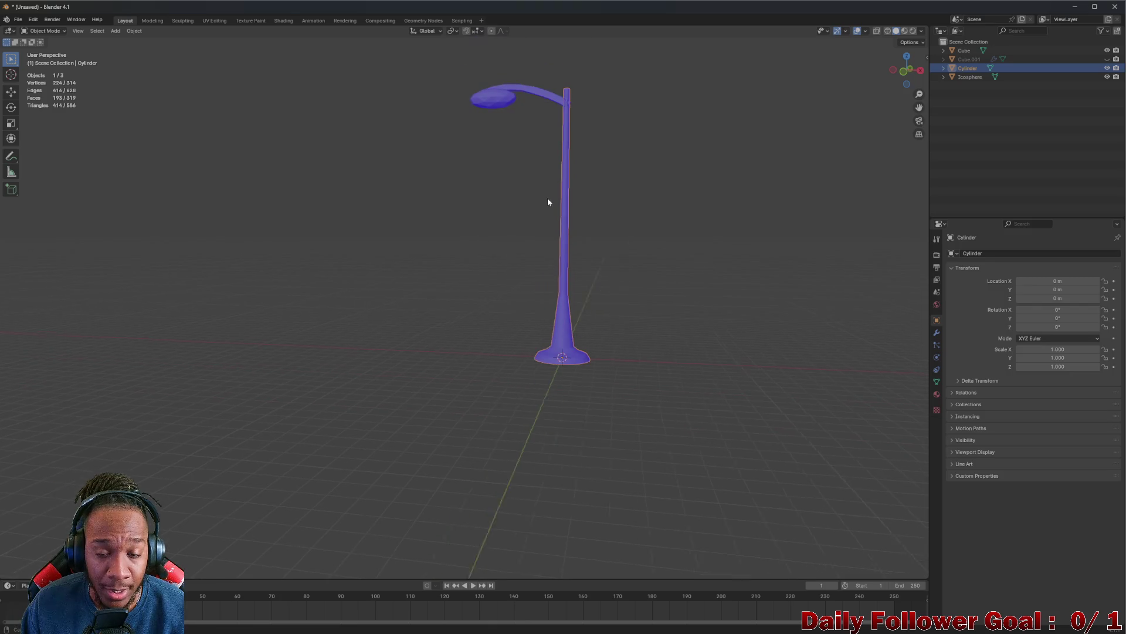
drag(548, 200, 567, 203)
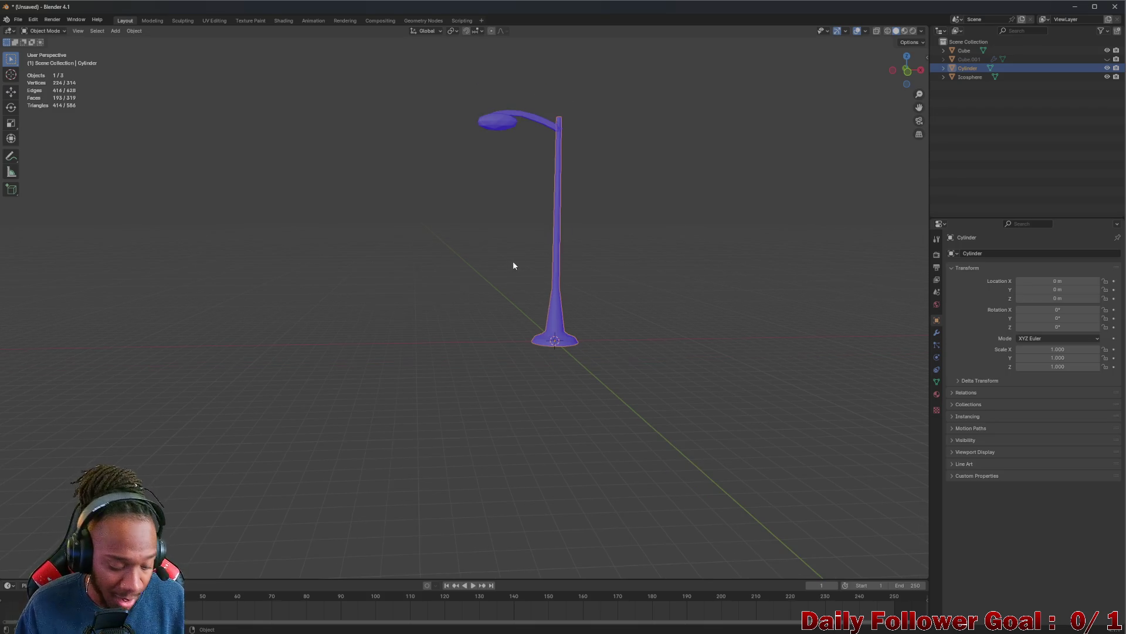
scroll(536, 264, up, 3)
scroll(537, 290, down, 5)
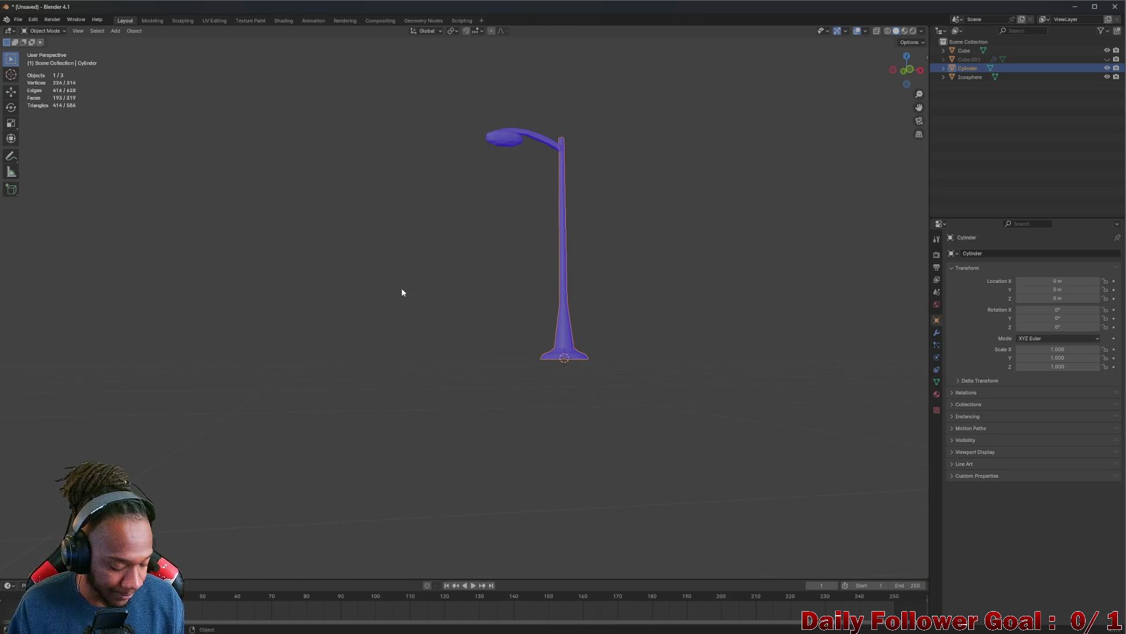
key(ctrl+s)
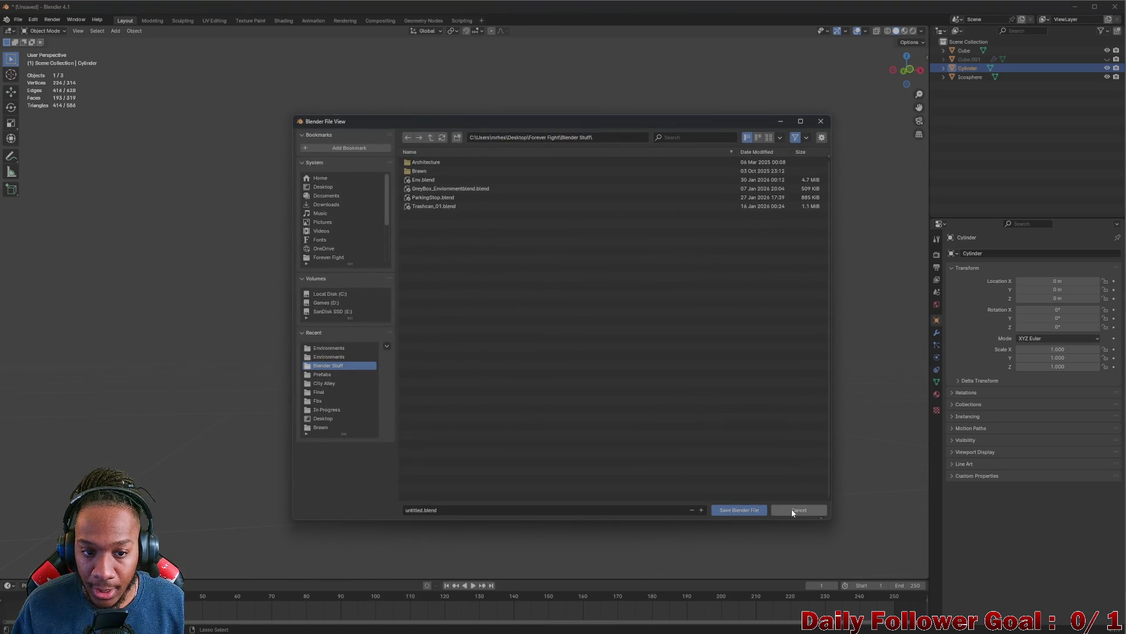
drag(485, 121, 311, 104)
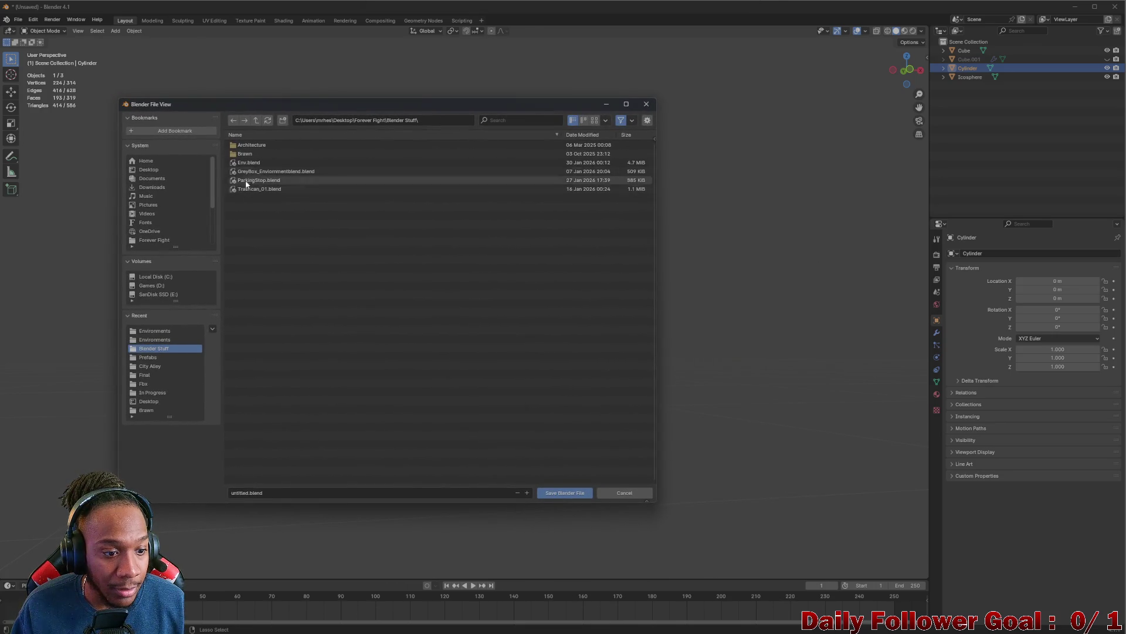
click(245, 493)
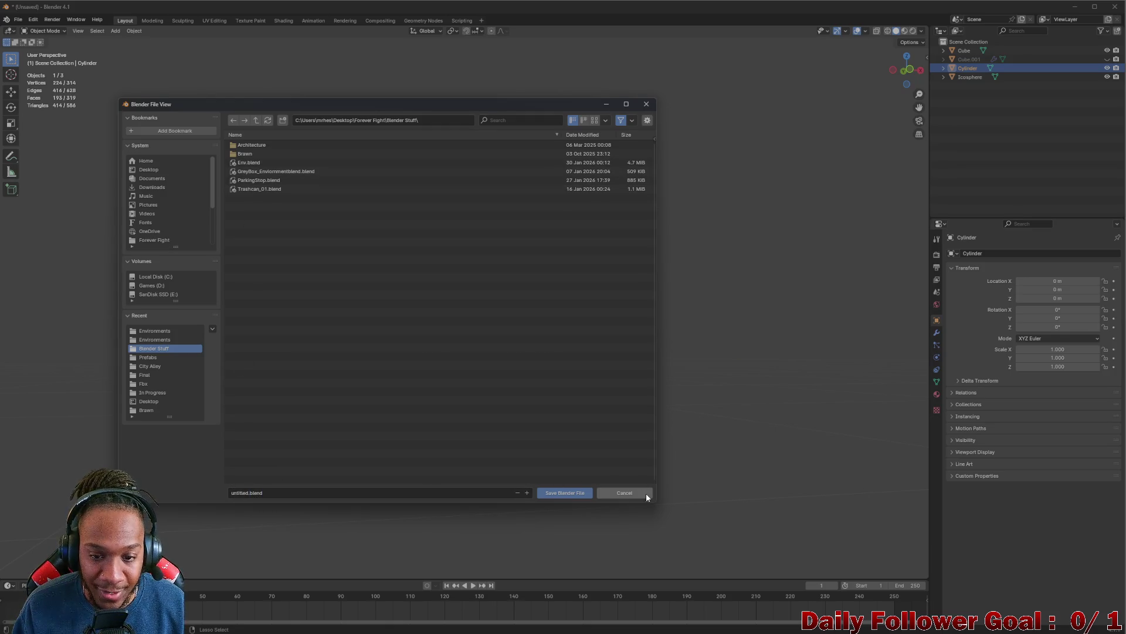
click(641, 494)
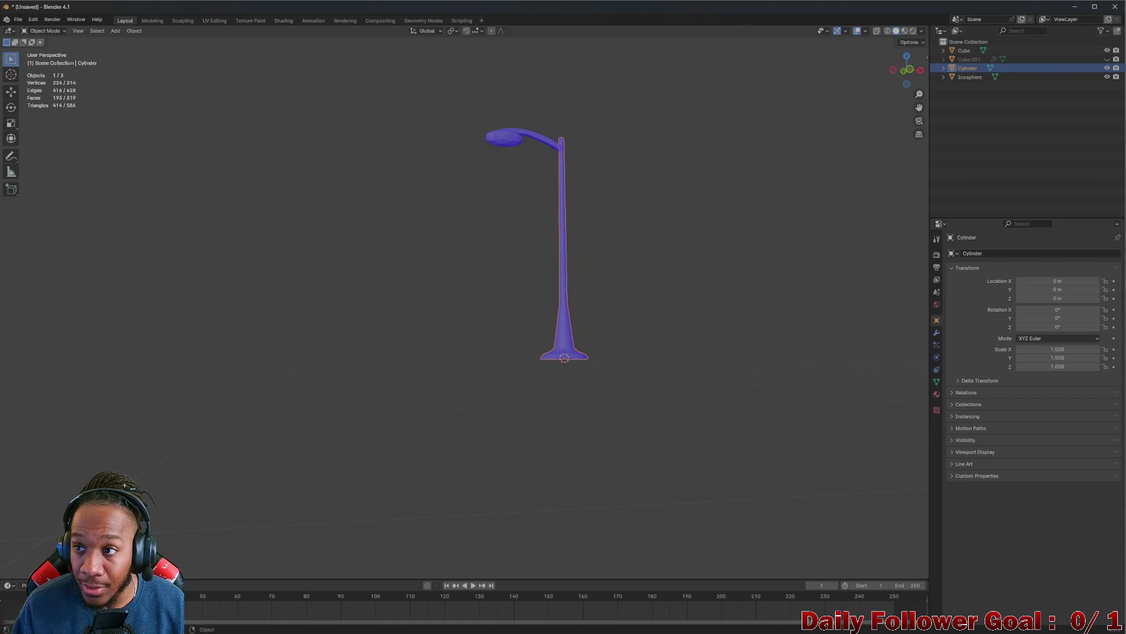
- Quit Blender without saving, then orbit Unity's scene view to a steeper angle over the alley
click(1117, 7)
click(573, 341)
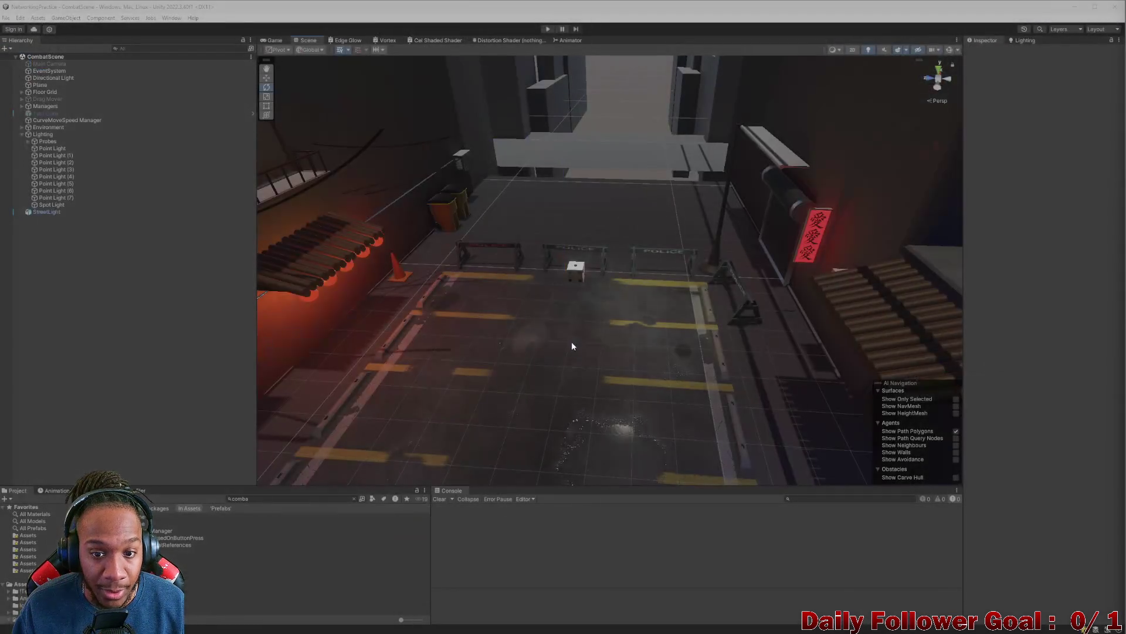
drag(306, 352, 742, 181)
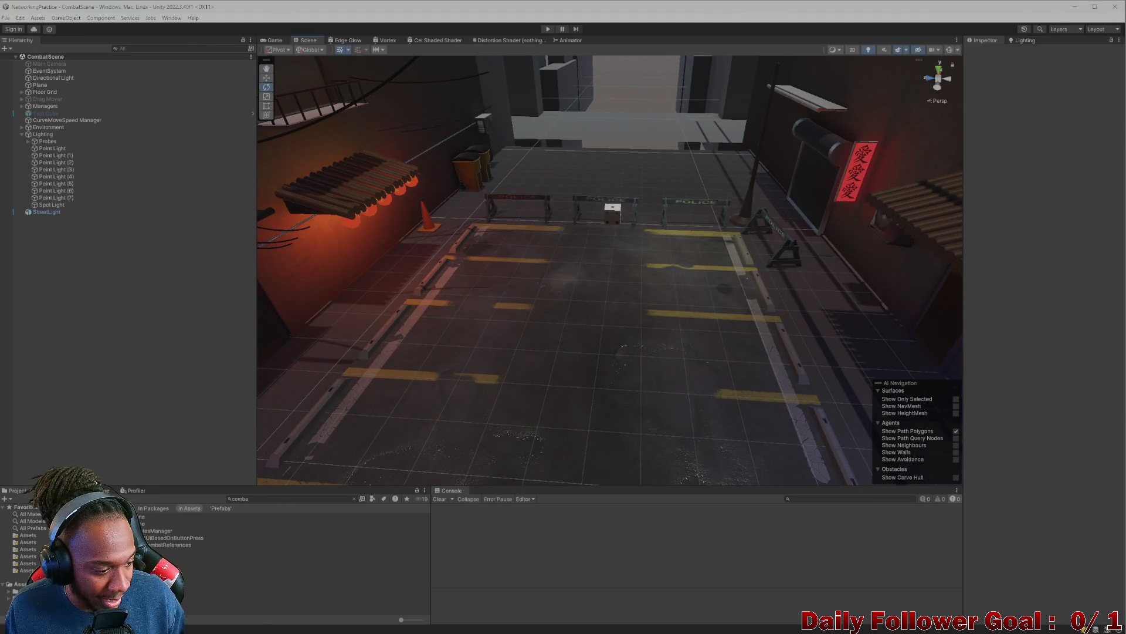